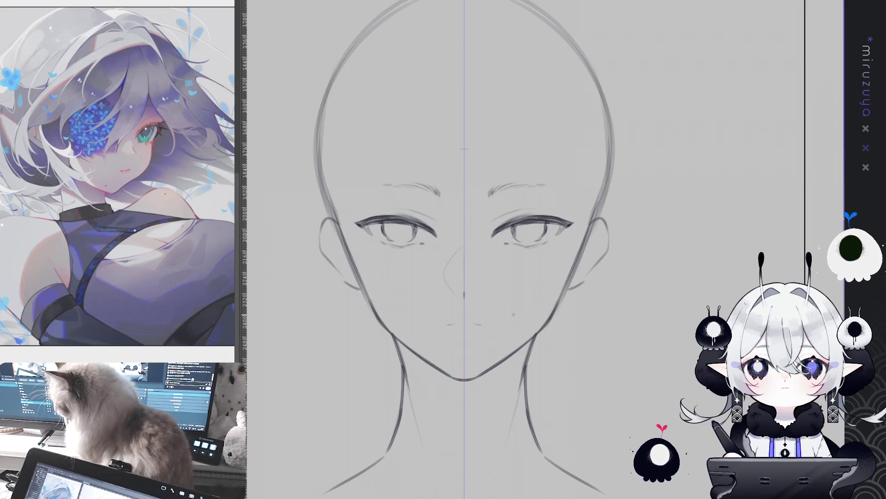
Redraw the mouth line with a cleaner pencil stroke
{"action": "left_click_drag", "start_coordinate": [495, 336], "coordinate": [447, 183]}
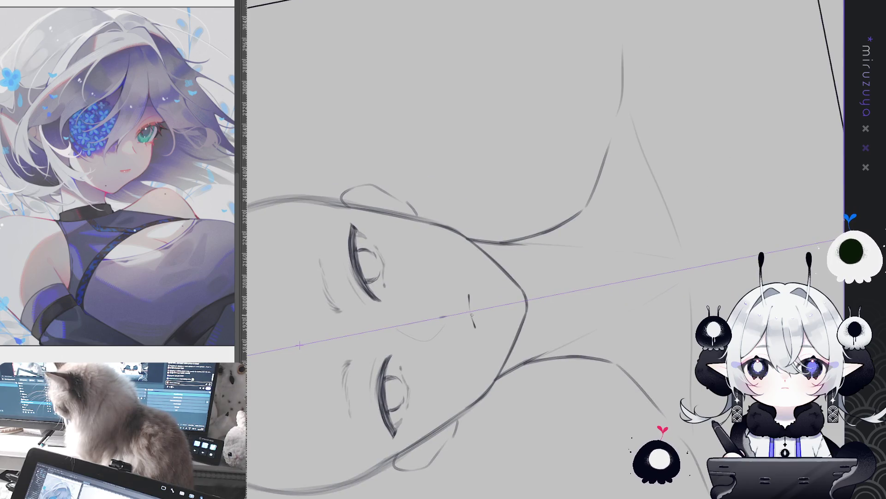
{"action": "left_click_drag", "start_coordinate": [516, 259], "coordinate": [645, 294]}
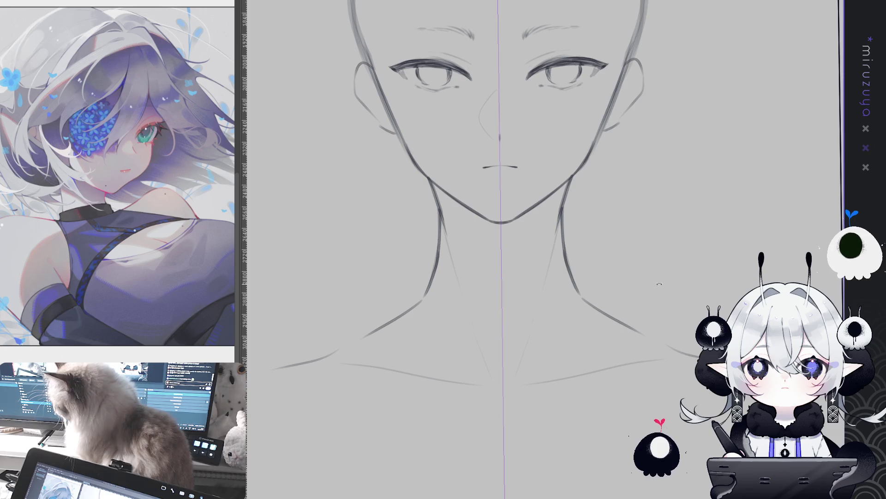
{"action": "left_click_drag", "start_coordinate": [545, 138], "coordinate": [498, 270]}
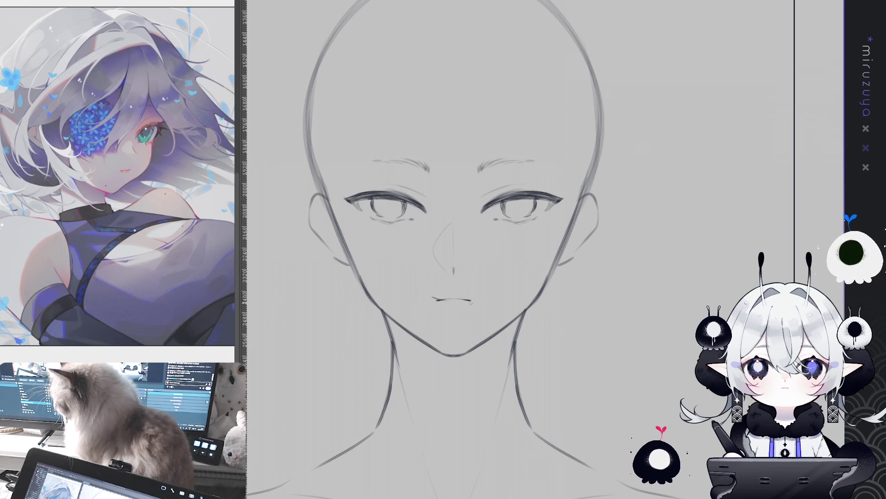
{"action": "left_click_drag", "start_coordinate": [434, 298], "coordinate": [470, 300]}
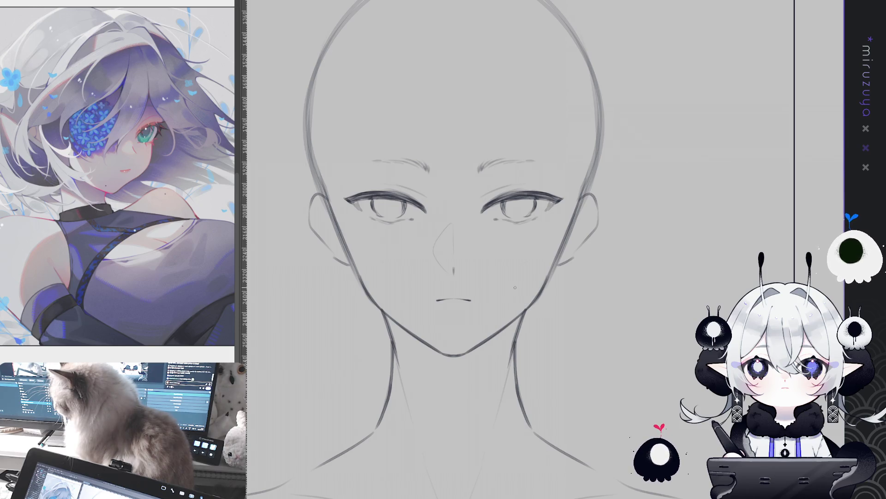
Add a vertical symmetry ruler down the face, darken both eyebrows, and lasso around them
{"action": "key", "text": "Delete"}
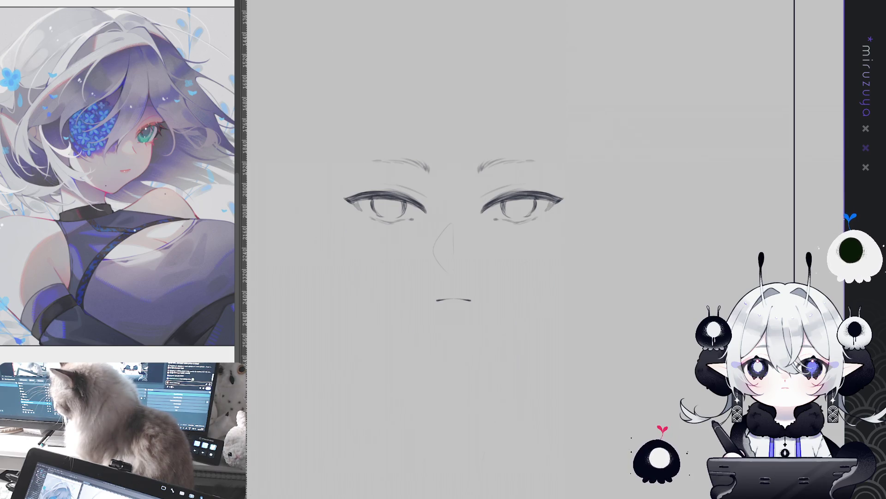
{"action": "key", "text": "ctrl+z"}
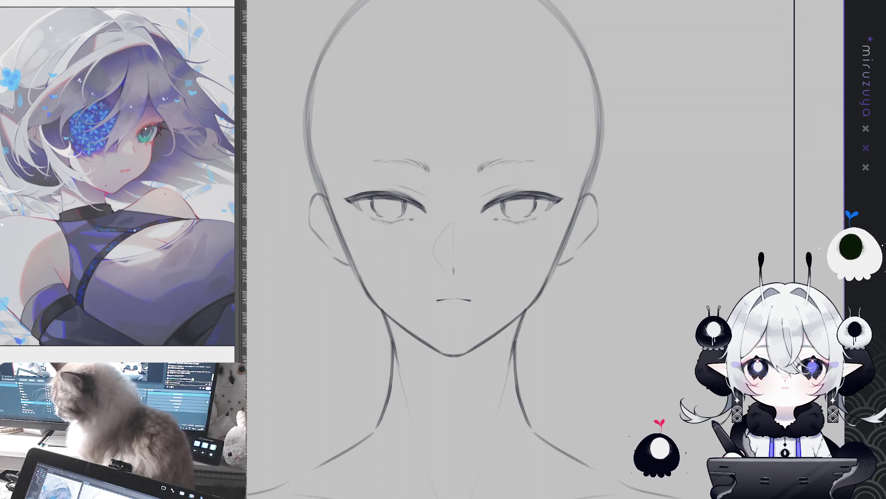
{"action": "left_click_drag", "start_coordinate": [453, 46], "coordinate": [454, 462]}
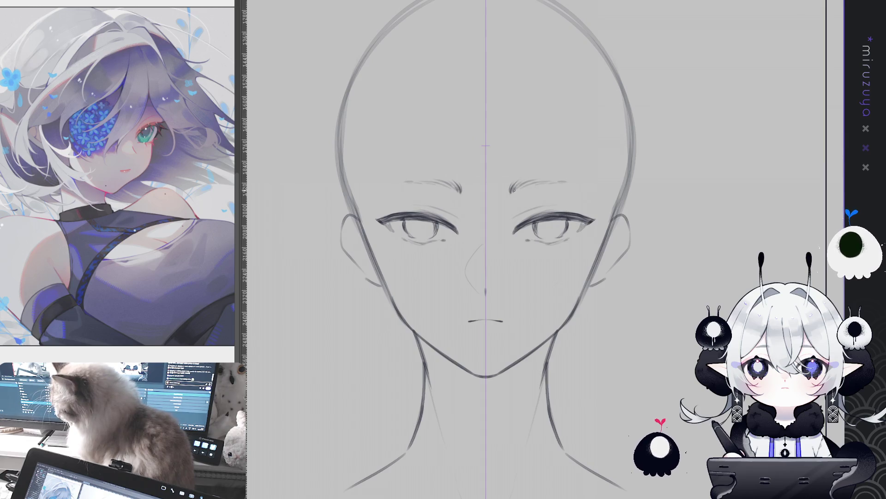
{"action": "left_click_drag", "start_coordinate": [518, 189], "coordinate": [556, 180]}
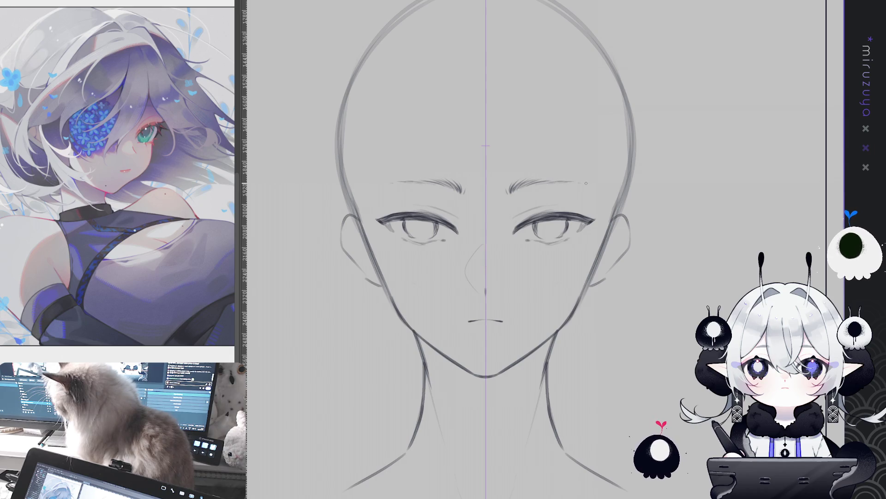
{"action": "mouse_move", "coordinate": [504, 206]}
{"action": "left_mouse_down"}
{"action": "mouse_move", "coordinate": [496, 184]}
{"action": "mouse_move", "coordinate": [588, 188]}
{"action": "mouse_move", "coordinate": [544, 195]}
{"action": "left_mouse_up"}
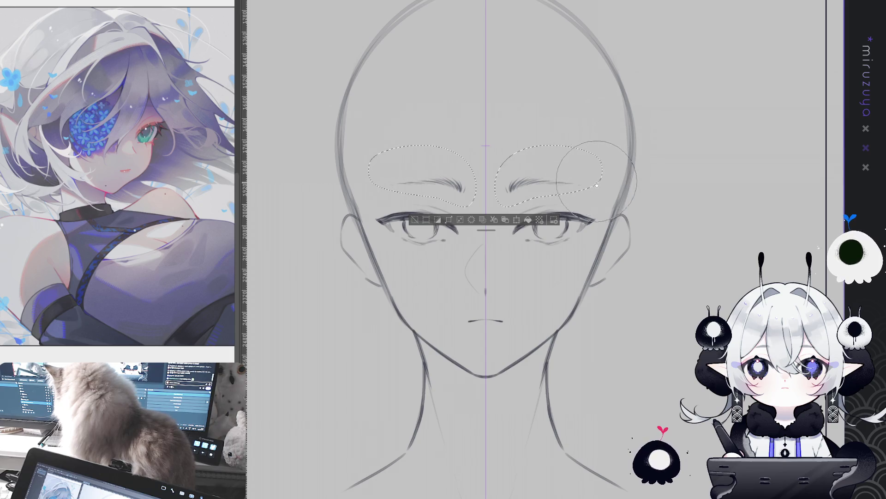
Deselect the eyebrows, recentre the face, and zoom out to the whole page
{"action": "key", "text": "ctrl+d"}
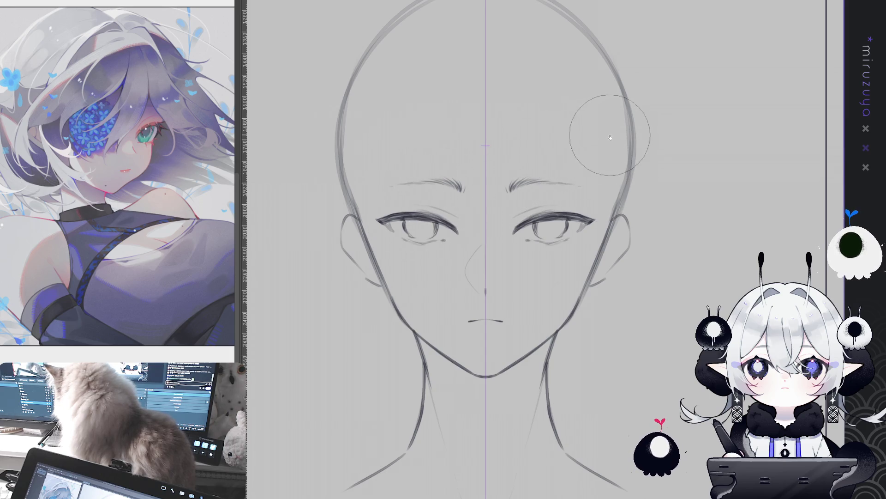
{"action": "left_click_drag", "start_coordinate": [614, 161], "coordinate": [600, 141]}
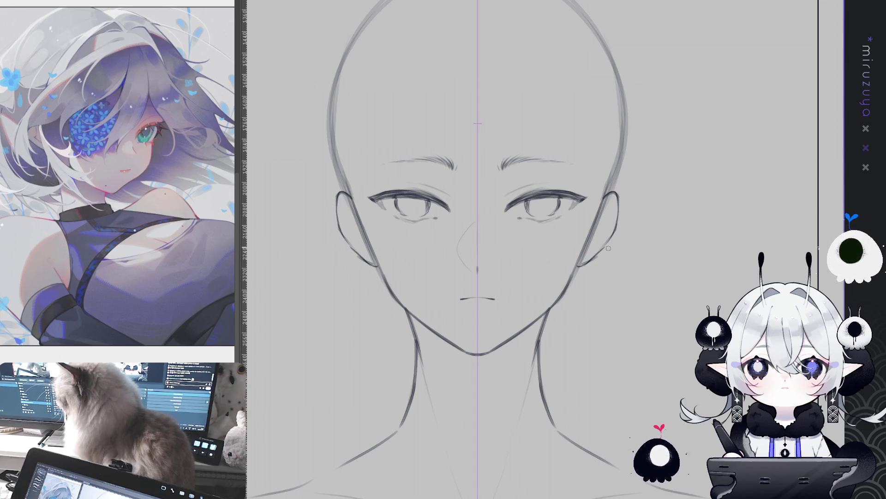
{"action": "key", "text": "ctrl+minus"}
{"action": "key", "text": "ctrl+minus"}
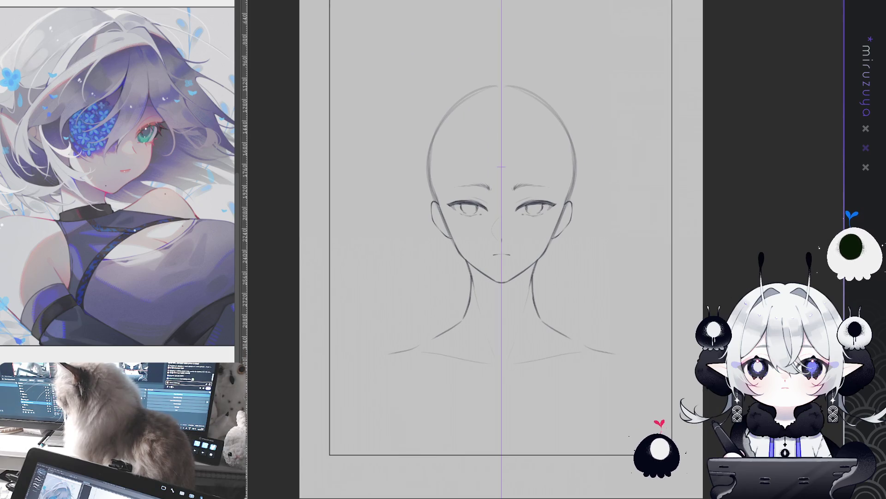
Move the face sketch higher on the page
{"action": "left_click_drag", "start_coordinate": [549, 134], "coordinate": [549, 102]}
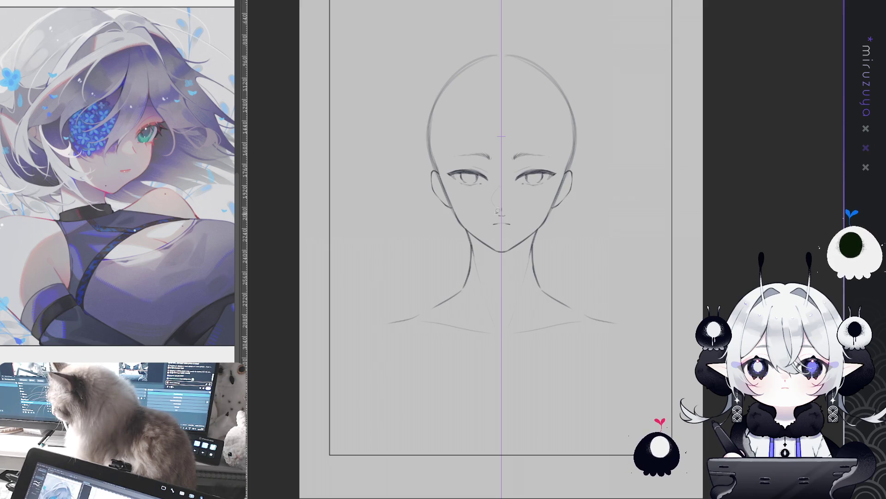
{"action": "left_click_drag", "start_coordinate": [510, 203], "coordinate": [503, 184]}
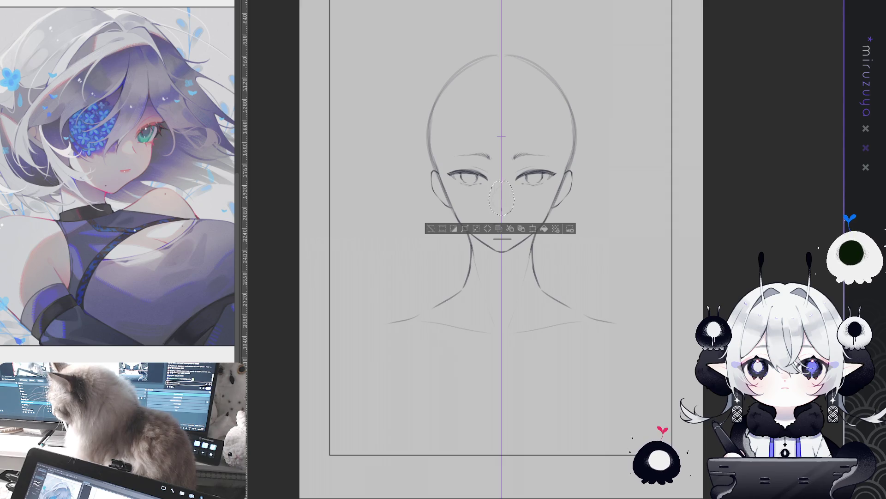
{"action": "key", "text": "ctrl+d"}
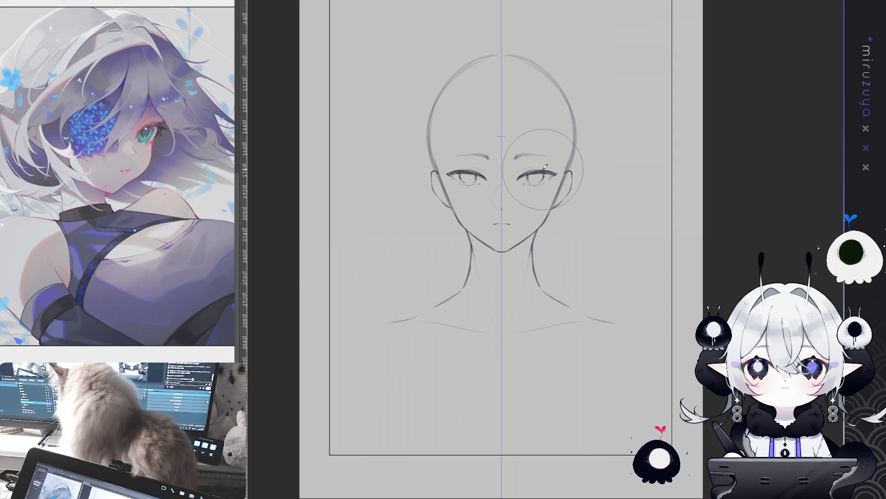
{"action": "key", "text": "ctrl+z"}
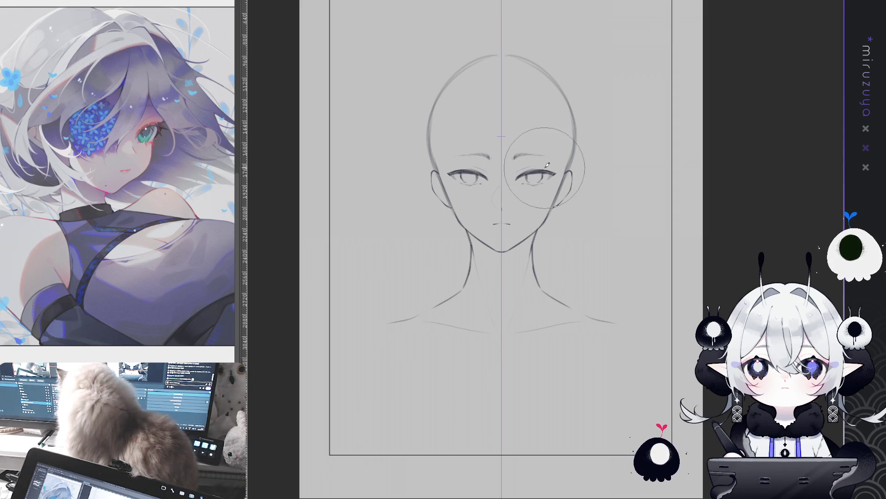
{"action": "scroll", "coordinate": [546, 165], "scroll_direction": "up", "scroll_amount": 2}
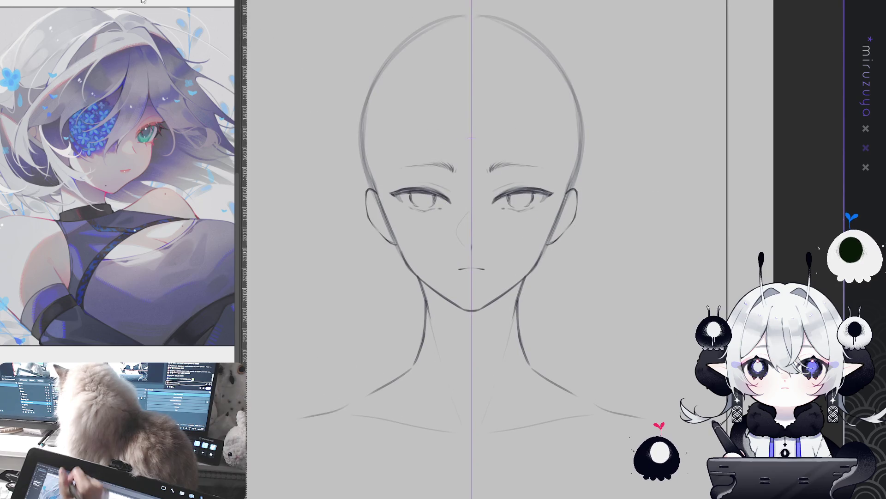
{"action": "key", "text": "ctrl+t"}
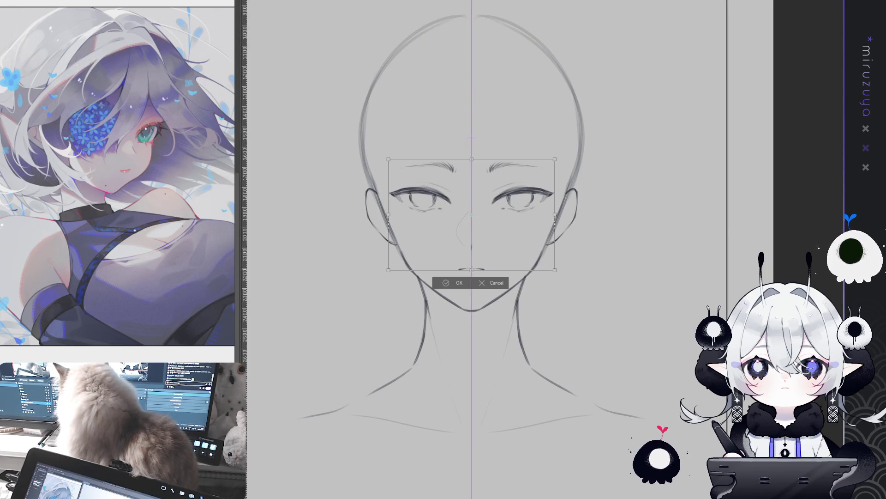
{"action": "left_click", "coordinate": [455, 283]}
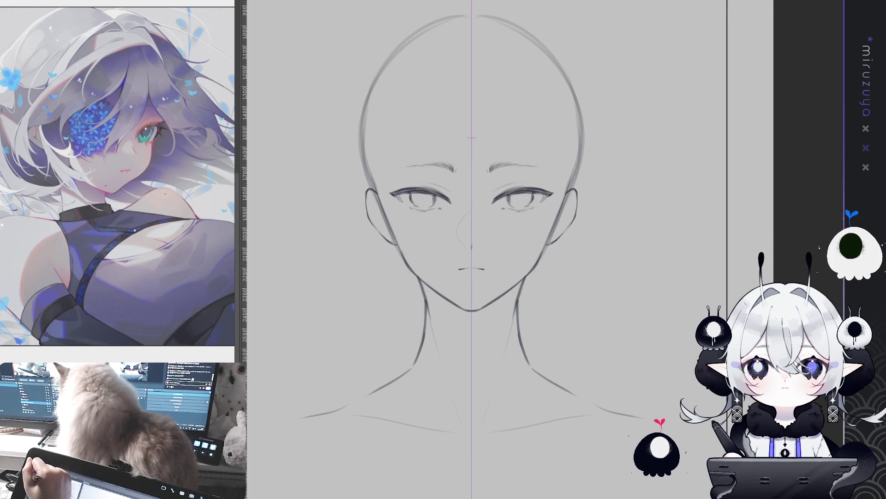
Scale both eyes and eyebrows down slightly and deselect them
{"action": "mouse_move", "coordinate": [432, 137]}
{"action": "left_mouse_down"}
{"action": "mouse_move", "coordinate": [461, 155]}
{"action": "mouse_move", "coordinate": [429, 137]}
{"action": "left_mouse_up"}
{"action": "key", "text": "ctrl+t"}
{"action": "left_click_drag", "start_coordinate": [472, 236], "coordinate": [472, 234]}
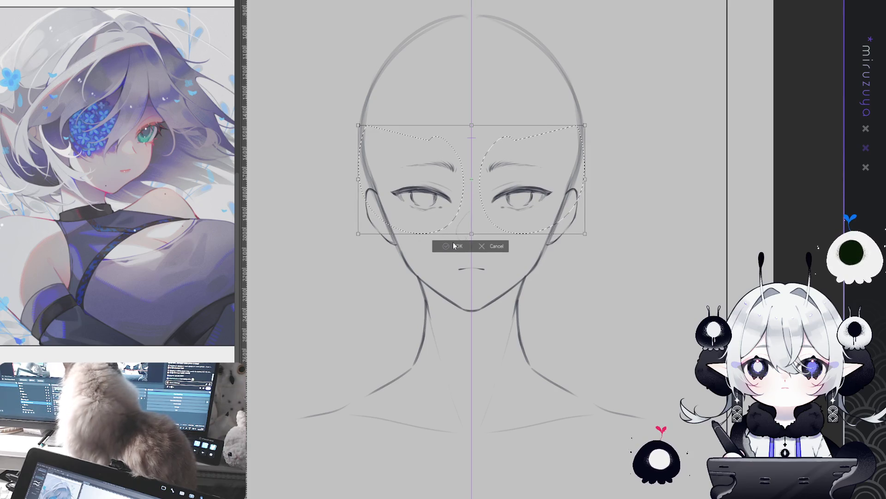
{"action": "key", "text": "Return"}
{"action": "key", "text": "ctrl+d"}
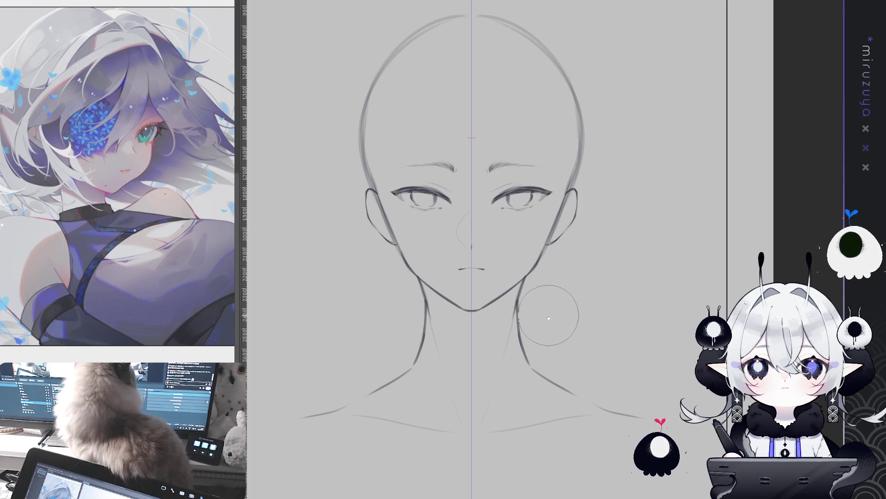
Delete the symmetry ruler from the face and fit the whole page in view
{"action": "mouse_move", "coordinate": [572, 383]}
{"action": "left_mouse_down"}
{"action": "mouse_move", "coordinate": [587, 308]}
{"action": "mouse_move", "coordinate": [598, 358]}
{"action": "left_mouse_up"}
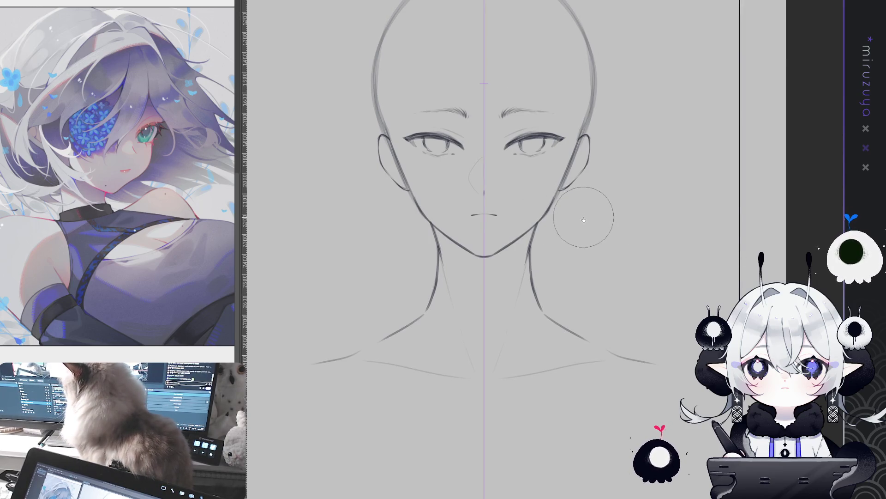
{"action": "left_click_drag", "start_coordinate": [564, 94], "coordinate": [558, 115]}
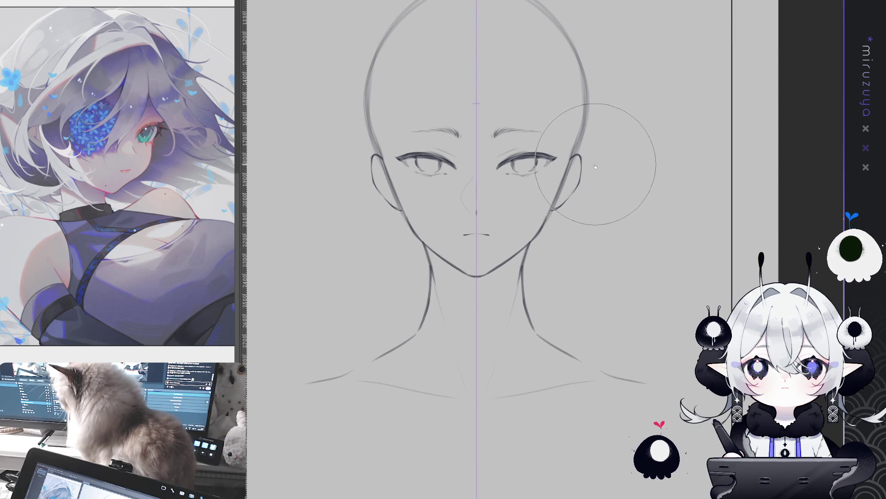
{"action": "scroll", "coordinate": [609, 111], "scroll_direction": "up", "scroll_amount": 2}
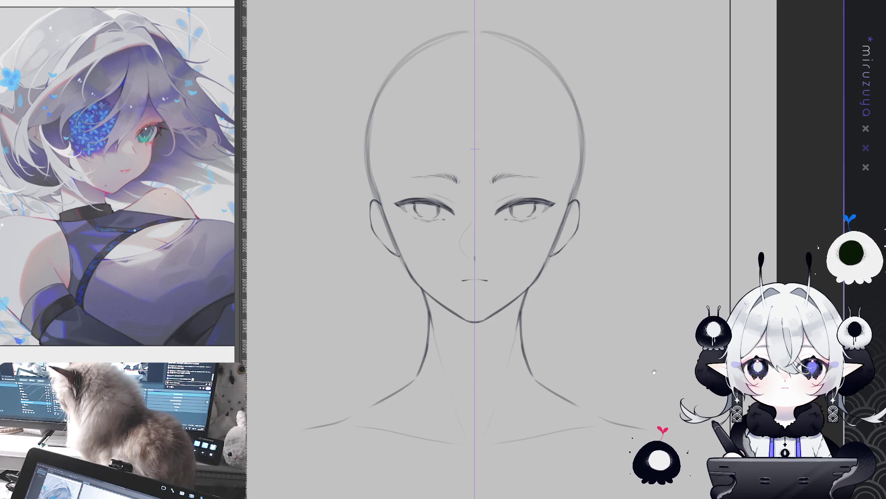
{"action": "left_click_drag", "start_coordinate": [653, 368], "coordinate": [681, 314]}
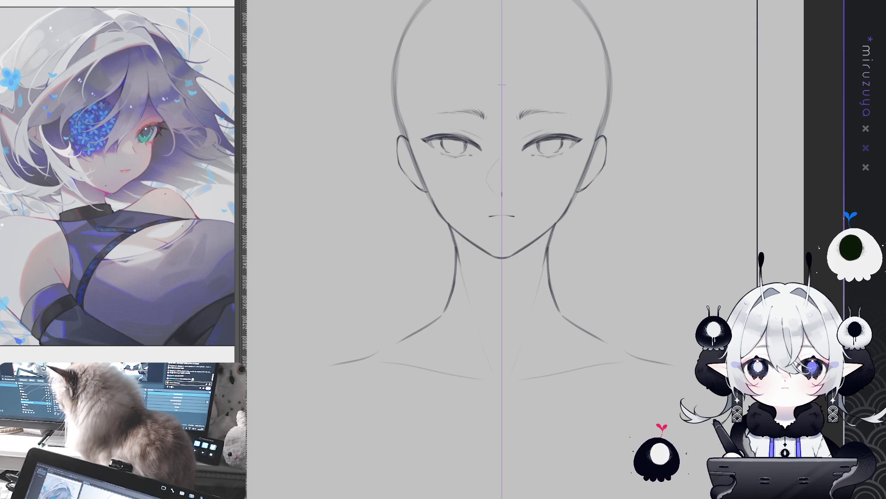
{"action": "key", "text": "m"}
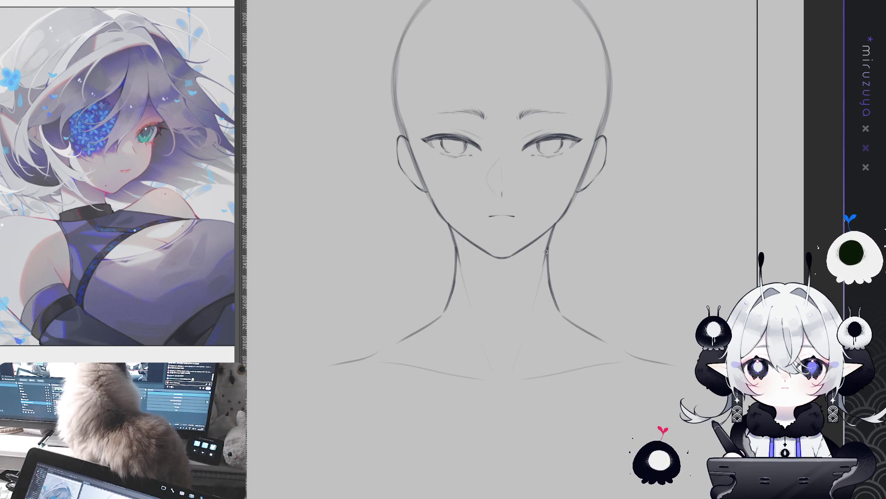
{"action": "key", "text": "ctrl+0"}
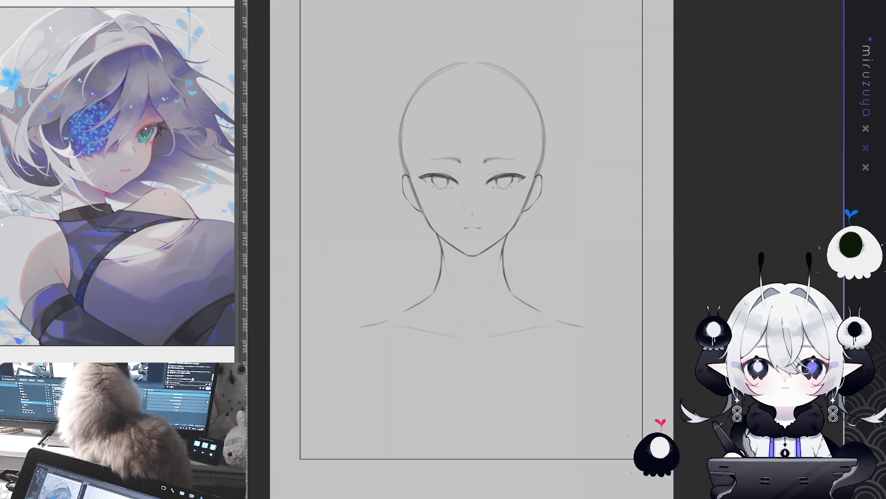
Add a centre symmetry ruler and draw mirrored shoulder-to-upper-arm outlines on both sides
{"action": "left_click_drag", "start_coordinate": [472, 65], "coordinate": [472, 140]}
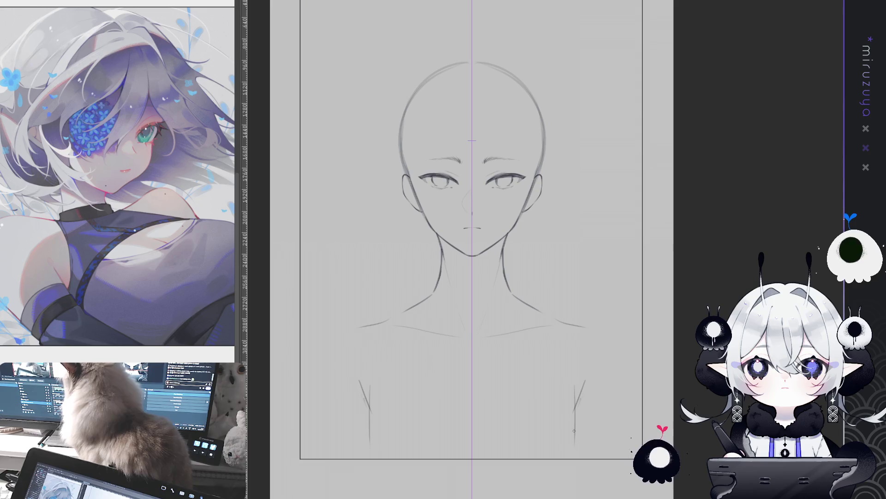
{"action": "key", "text": "ctrl+z"}
{"action": "left_click_drag", "start_coordinate": [587, 387], "coordinate": [571, 414]}
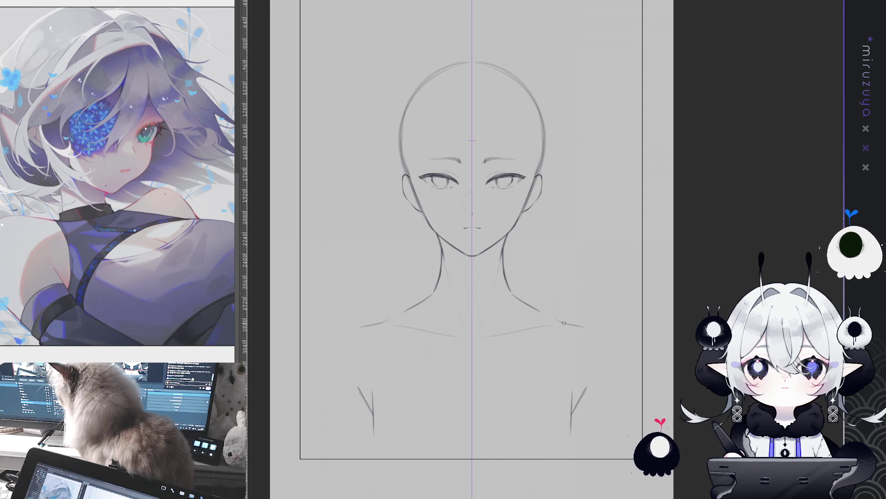
{"action": "mouse_move", "coordinate": [555, 321]}
{"action": "left_mouse_down"}
{"action": "mouse_move", "coordinate": [600, 331]}
{"action": "mouse_move", "coordinate": [620, 365]}
{"action": "left_mouse_up"}
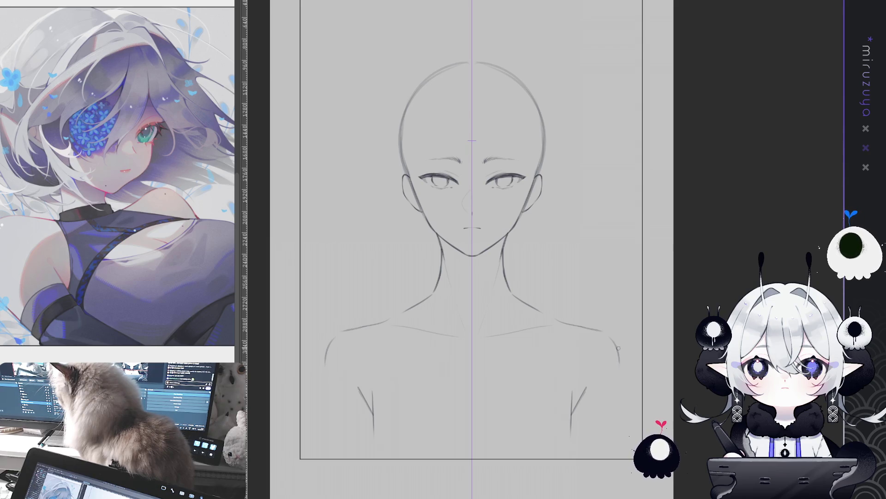
{"action": "key", "text": "ctrl+z"}
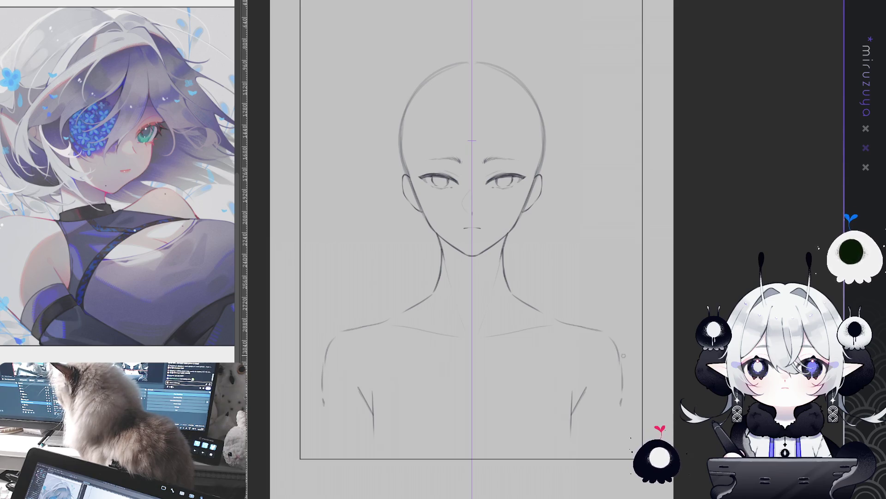
{"action": "left_click_drag", "start_coordinate": [602, 331], "coordinate": [622, 380]}
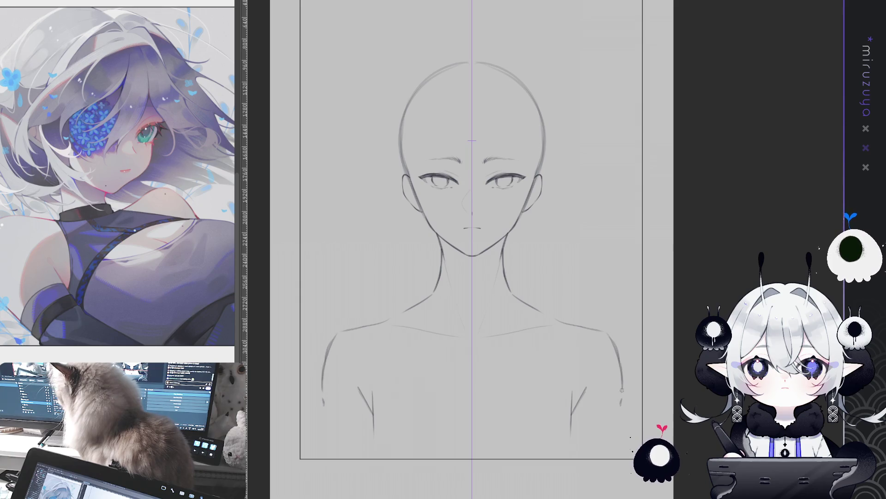
{"action": "key", "text": "ctrl+z"}
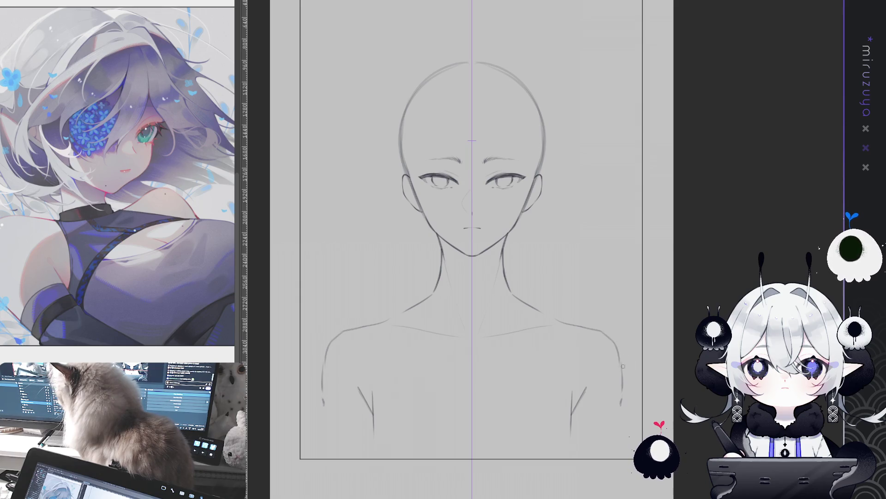
{"action": "left_click_drag", "start_coordinate": [679, 305], "coordinate": [680, 337]}
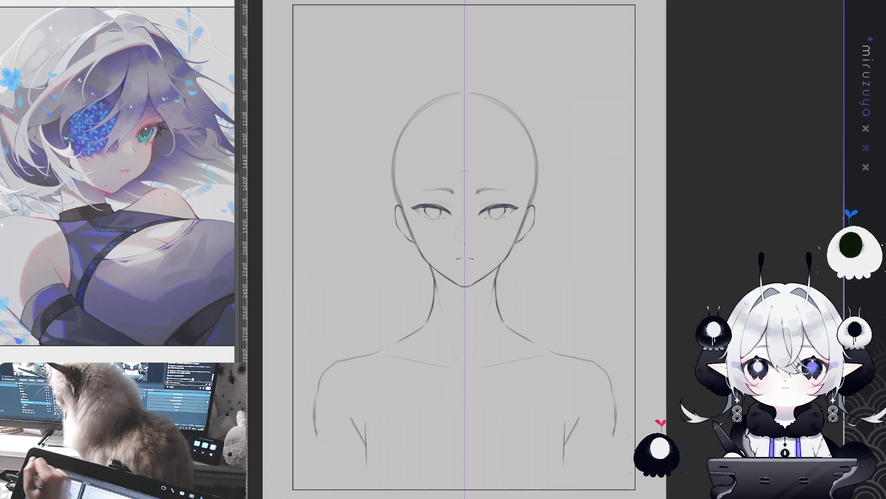
Liquify the face and neck upward, discard the side guide arcs, and hide the symmetry guide
{"action": "left_click_drag", "start_coordinate": [465, 208], "coordinate": [465, 192]}
{"action": "left_click_drag", "start_coordinate": [465, 152], "coordinate": [465, 146]}
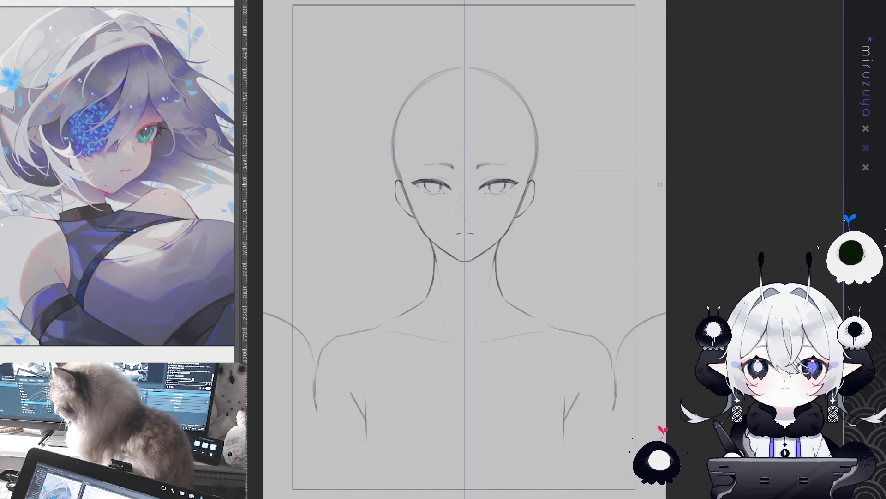
{"action": "left_click_drag", "start_coordinate": [516, 276], "coordinate": [588, 242]}
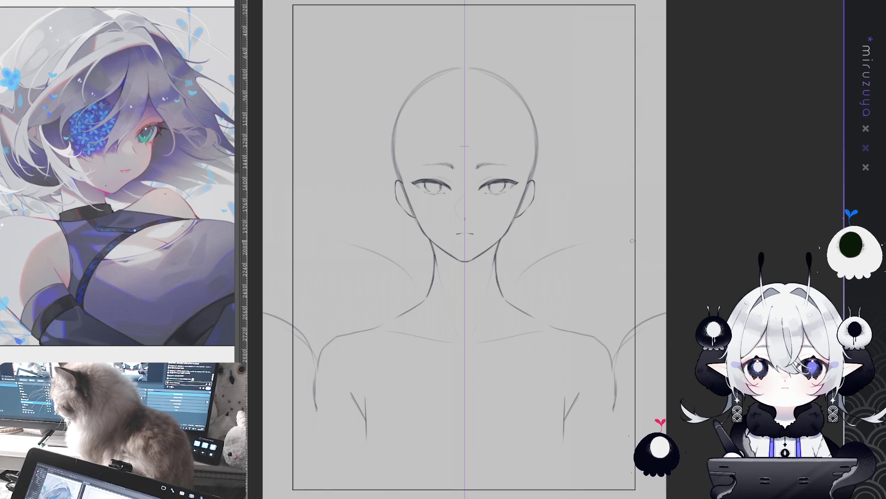
{"action": "left_click_drag", "start_coordinate": [627, 86], "coordinate": [580, 133]}
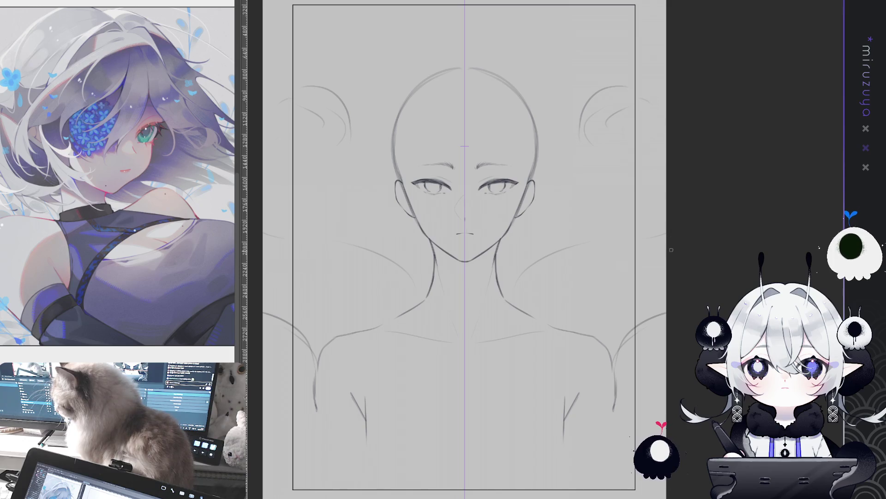
{"action": "key", "text": "Delete"}
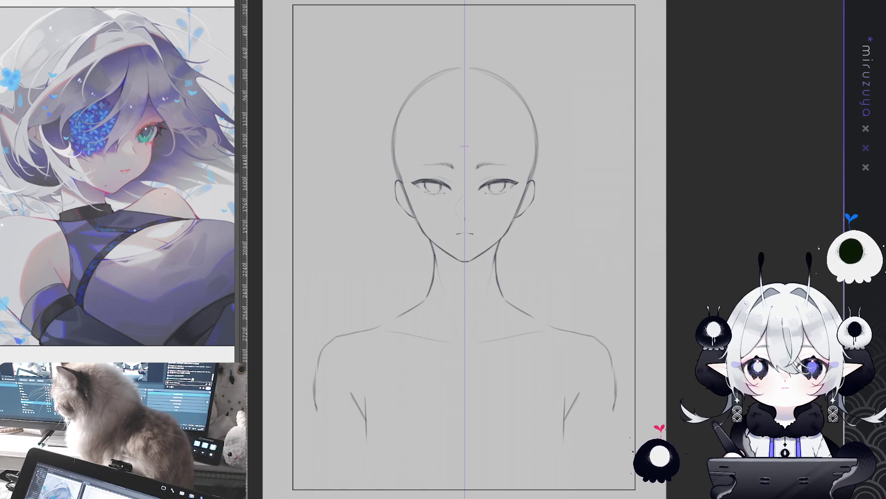
{"action": "key", "text": "ctrl+semicolon"}
Sketch faint hair curves sweeping past the right shoulder and neck
{"action": "left_click_drag", "start_coordinate": [568, 248], "coordinate": [586, 218]}
{"action": "left_click_drag", "start_coordinate": [638, 313], "coordinate": [668, 356]}
{"action": "mouse_move", "coordinate": [546, 238]}
{"action": "left_mouse_down"}
{"action": "mouse_move", "coordinate": [596, 236]}
{"action": "mouse_move", "coordinate": [606, 218]}
{"action": "left_mouse_up"}
{"action": "key", "text": "ctrl+z"}
{"action": "left_click_drag", "start_coordinate": [631, 370], "coordinate": [582, 384]}
{"action": "mouse_move", "coordinate": [541, 418]}
{"action": "left_mouse_down"}
{"action": "mouse_move", "coordinate": [530, 437]}
{"action": "mouse_move", "coordinate": [563, 449]}
{"action": "left_mouse_up"}
{"action": "left_click_drag", "start_coordinate": [521, 408], "coordinate": [568, 444]}
{"action": "left_click_drag", "start_coordinate": [609, 298], "coordinate": [600, 260]}
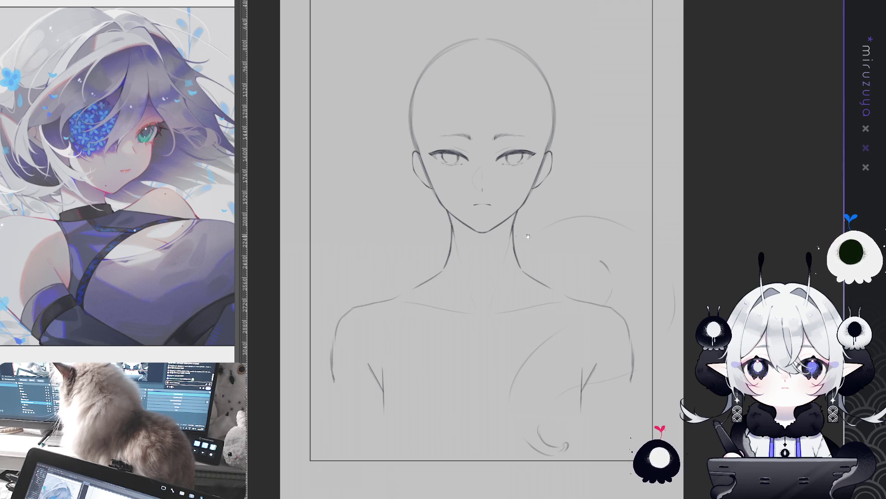
Sketch hair arcs curling out at the upper left and a strand rising above the crown
{"action": "left_click_drag", "start_coordinate": [517, 237], "coordinate": [521, 298]}
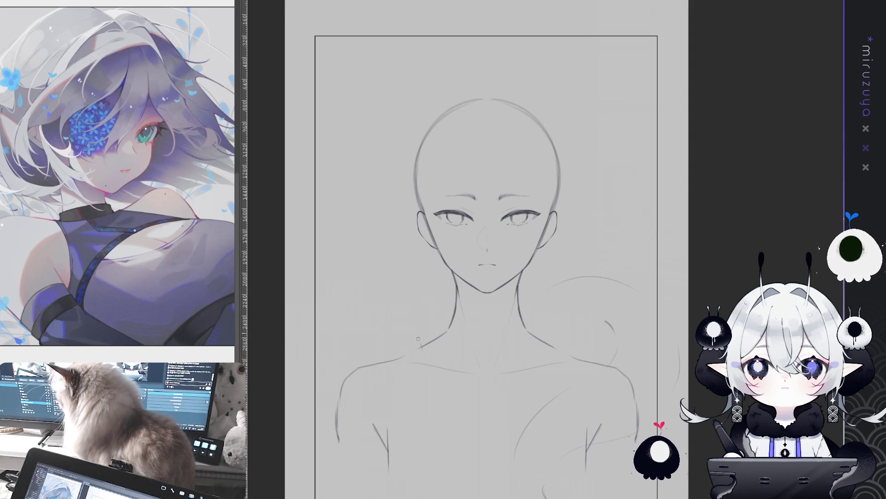
{"action": "mouse_move", "coordinate": [286, 163]}
{"action": "left_mouse_down"}
{"action": "mouse_move", "coordinate": [385, 64]}
{"action": "mouse_move", "coordinate": [443, 56]}
{"action": "left_mouse_up"}
{"action": "key", "text": "ctrl+z"}
{"action": "left_click_drag", "start_coordinate": [330, 125], "coordinate": [423, 72]}
{"action": "key", "text": "ctrl+z"}
{"action": "left_click_drag", "start_coordinate": [410, 9], "coordinate": [447, 46]}
{"action": "mouse_move", "coordinate": [427, 91]}
{"action": "left_mouse_down"}
{"action": "mouse_move", "coordinate": [336, 135]}
{"action": "mouse_move", "coordinate": [364, 114]}
{"action": "left_mouse_up"}
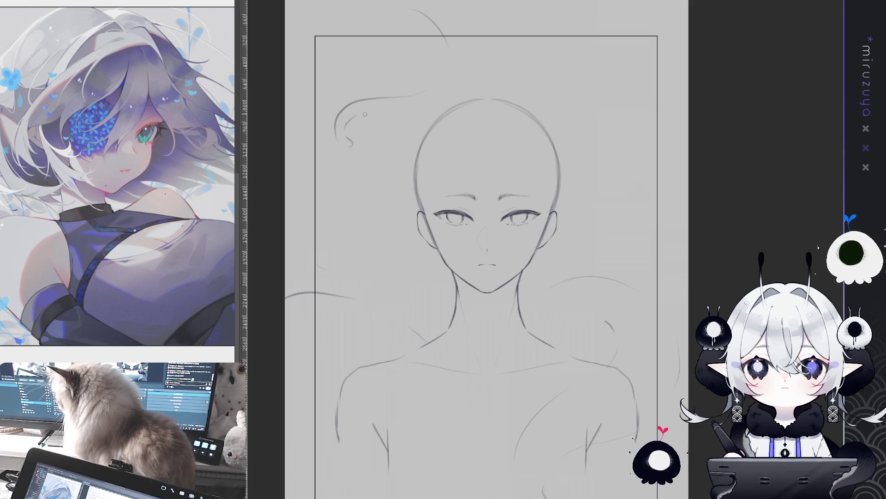
{"action": "mouse_move", "coordinate": [497, 84]}
{"action": "left_mouse_down"}
{"action": "mouse_move", "coordinate": [525, 55]}
{"action": "mouse_move", "coordinate": [509, 5]}
{"action": "left_mouse_up"}
{"action": "mouse_move", "coordinate": [659, 110]}
{"action": "left_mouse_down"}
{"action": "mouse_move", "coordinate": [649, 146]}
{"action": "mouse_move", "coordinate": [651, 94]}
{"action": "mouse_move", "coordinate": [672, 108]}
{"action": "mouse_move", "coordinate": [675, 207]}
{"action": "left_mouse_up"}
Rotate the upper-left hair strands slightly counter-clockwise and nudge them up-left
{"action": "mouse_move", "coordinate": [510, 213]}
{"action": "left_mouse_down"}
{"action": "mouse_move", "coordinate": [484, 223]}
{"action": "mouse_move", "coordinate": [375, 63]}
{"action": "mouse_move", "coordinate": [469, 229]}
{"action": "left_mouse_up"}
{"action": "key", "text": "ctrl+t"}
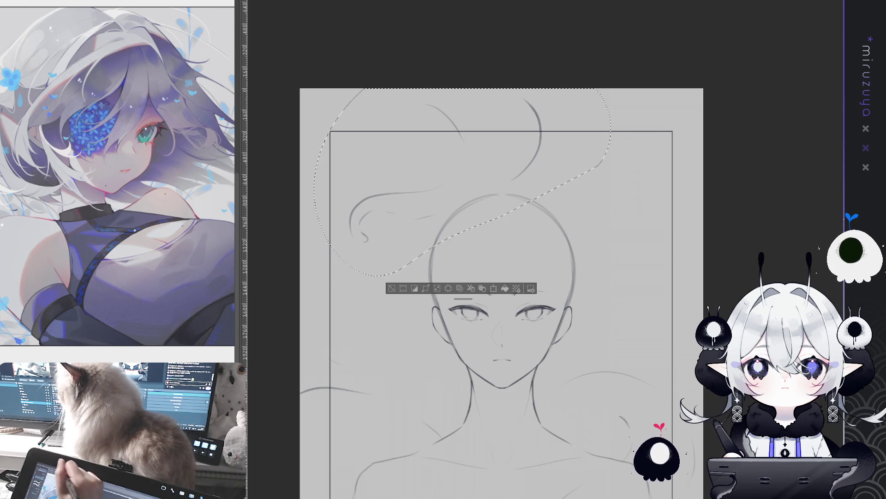
{"action": "left_click_drag", "start_coordinate": [594, 46], "coordinate": [578, 32]}
{"action": "left_click_drag", "start_coordinate": [475, 136], "coordinate": [460, 130]}
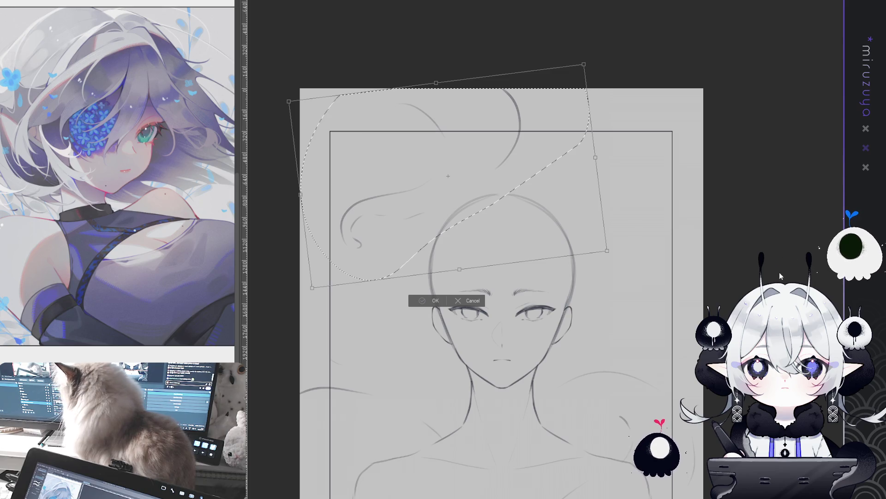
{"action": "key", "text": "Return"}
{"action": "key", "text": "ctrl+d"}
Zoom in on the face, straighten the view, then tilt it for drawing
{"action": "key", "text": "ctrl+plus"}
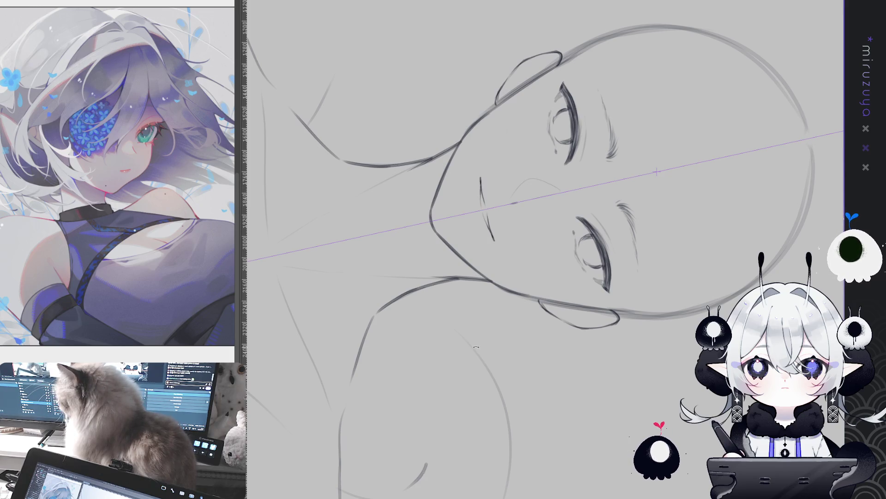
{"action": "key", "text": "5"}
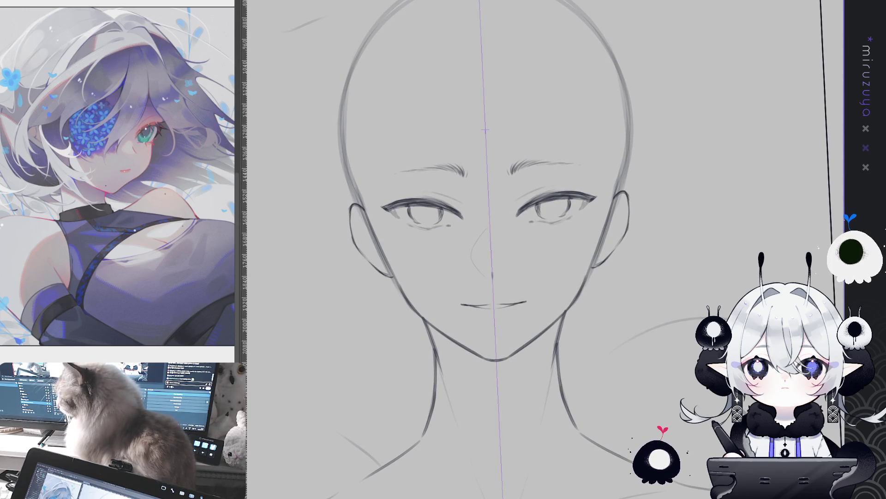
{"action": "key", "text": "5"}
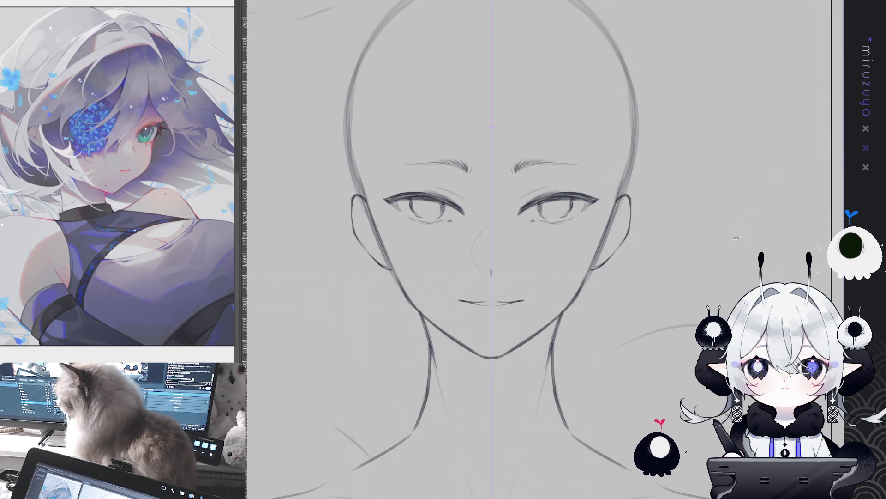
{"action": "left_click_drag", "start_coordinate": [651, 289], "coordinate": [557, 362]}
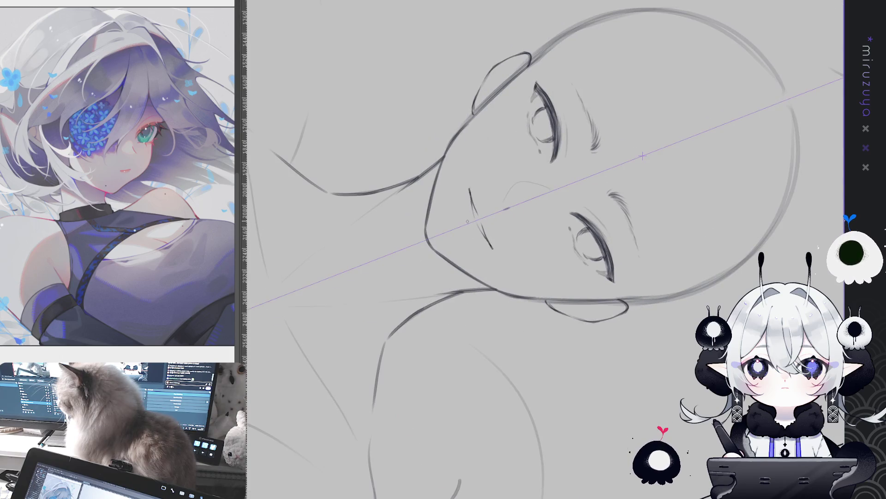
{"action": "key", "text": "5"}
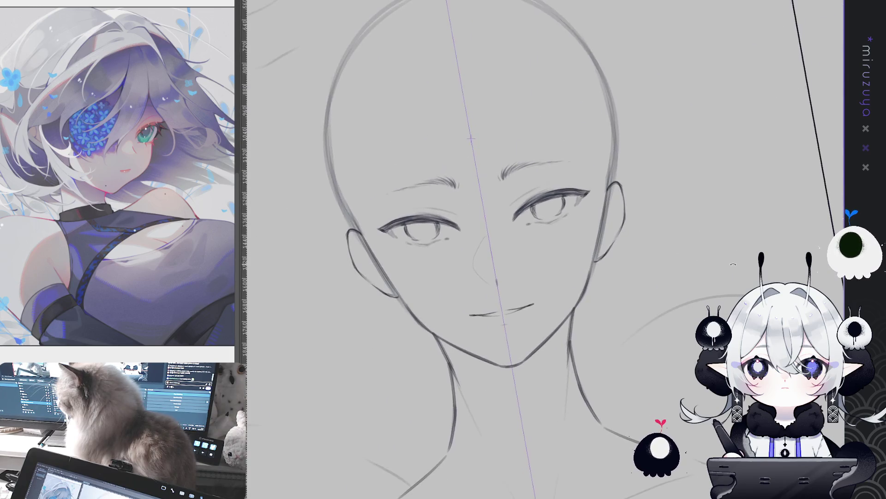
{"action": "key", "text": "5"}
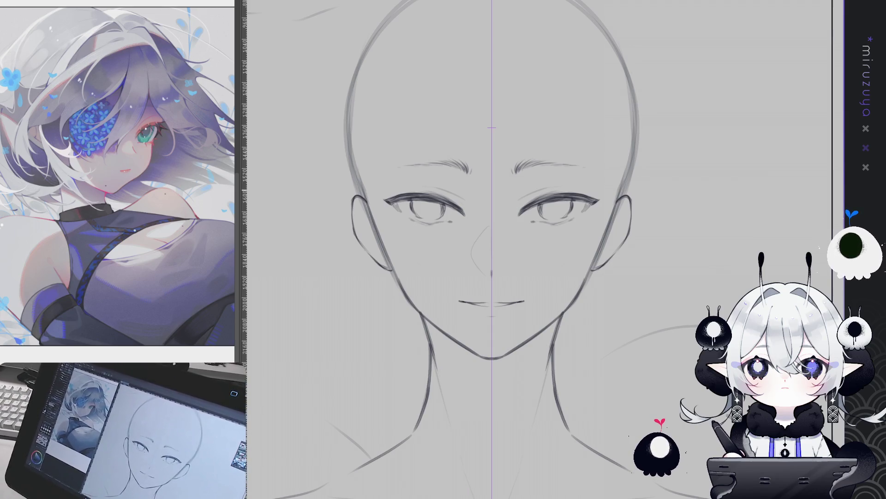
{"action": "key", "text": "ctrl+plus"}
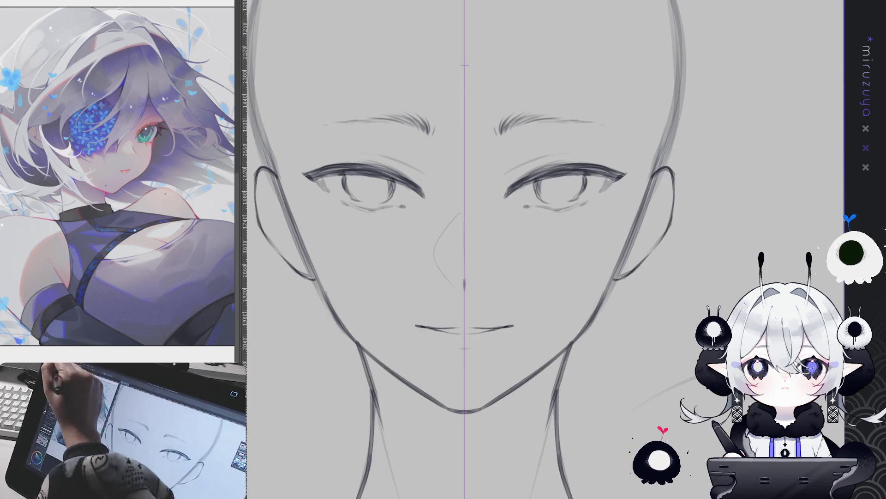
Lower both eyes and eyebrows by a few pixels and clear the selection
{"action": "mouse_move", "coordinate": [619, 176]}
{"action": "left_mouse_down"}
{"action": "mouse_move", "coordinate": [653, 186]}
{"action": "mouse_move", "coordinate": [586, 188]}
{"action": "mouse_move", "coordinate": [550, 204]}
{"action": "left_mouse_up"}
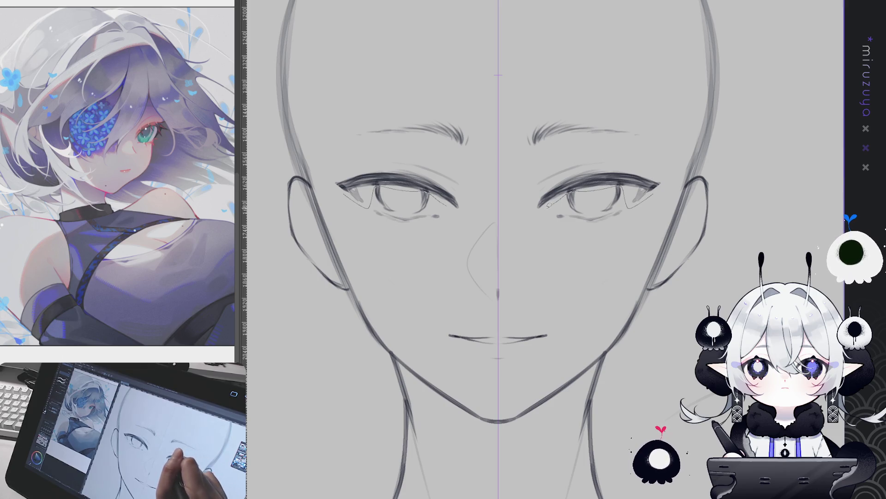
{"action": "mouse_move", "coordinate": [516, 144]}
{"action": "left_mouse_down"}
{"action": "mouse_move", "coordinate": [682, 162]}
{"action": "mouse_move", "coordinate": [518, 152]}
{"action": "left_mouse_up"}
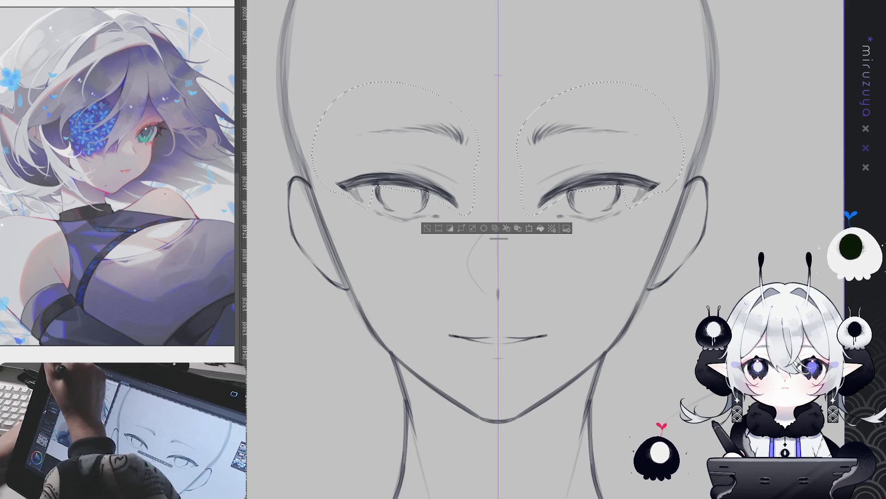
{"action": "left_click_drag", "start_coordinate": [600, 161], "coordinate": [600, 164]}
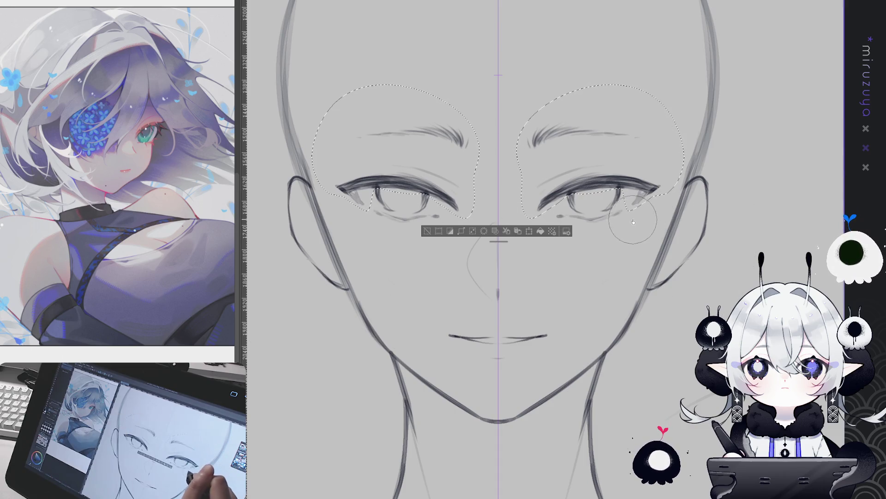
{"action": "left_click", "coordinate": [427, 231]}
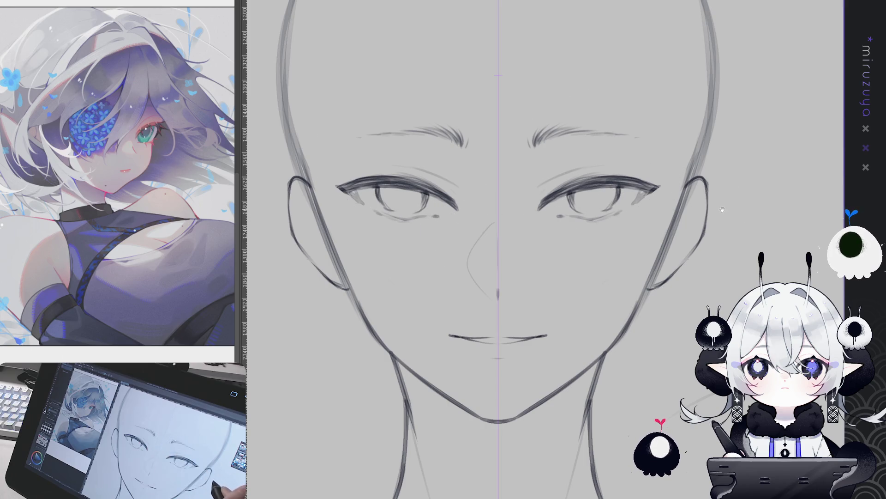
{"action": "mouse_move", "coordinate": [714, 217]}
{"action": "left_mouse_down"}
{"action": "mouse_move", "coordinate": [600, 277]}
{"action": "mouse_move", "coordinate": [508, 208]}
{"action": "left_mouse_up"}
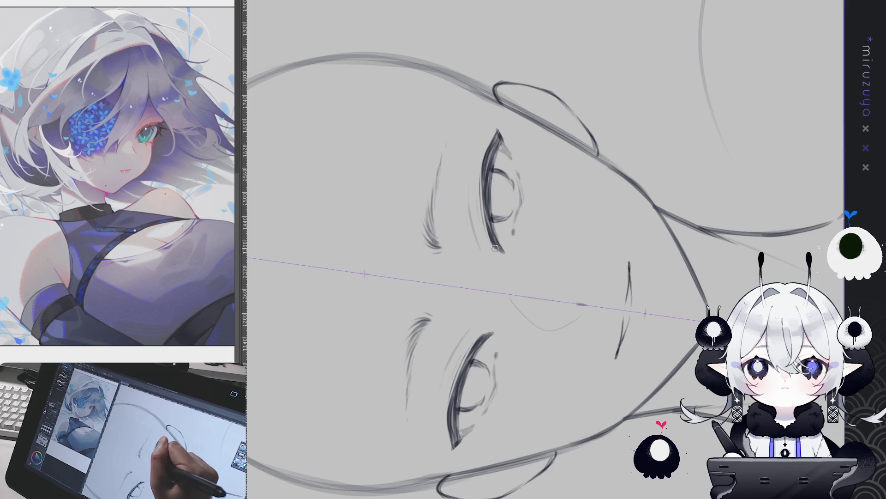
{"action": "mouse_move", "coordinate": [488, 150]}
{"action": "left_mouse_down"}
{"action": "mouse_move", "coordinate": [634, 310]}
{"action": "mouse_move", "coordinate": [660, 355]}
{"action": "left_mouse_up"}
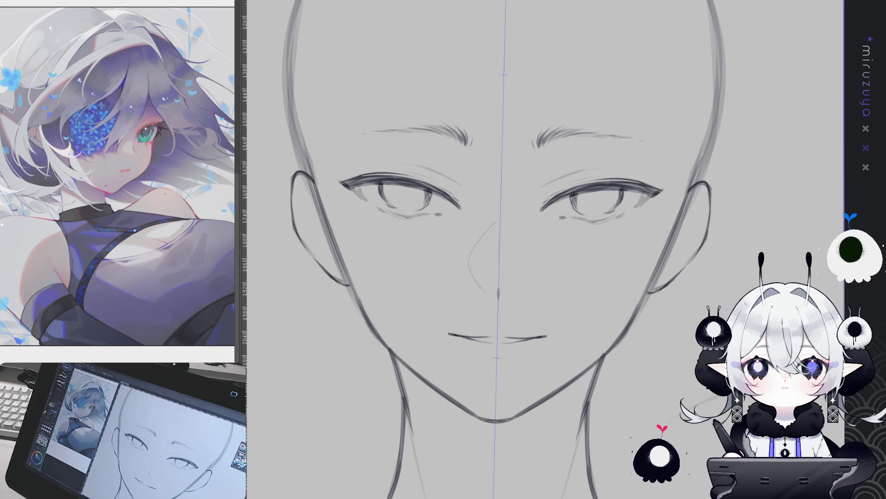
{"action": "key", "text": "ctrl+minus"}
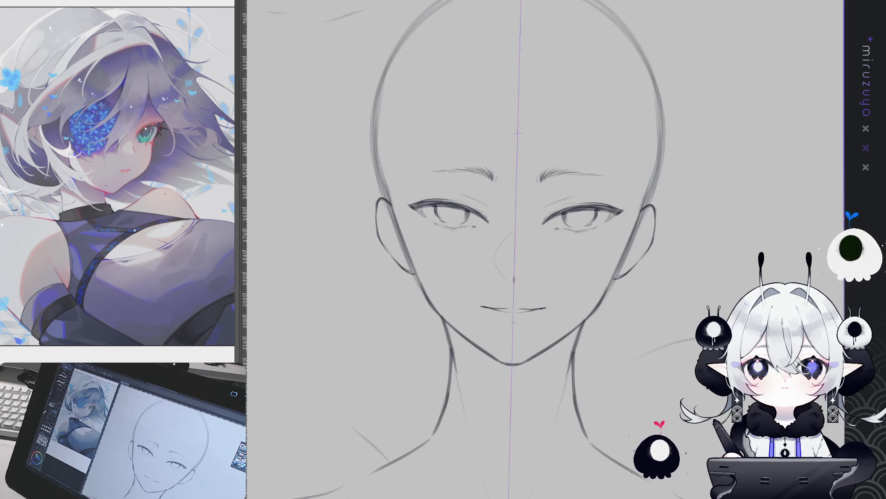
Sketch a hair-volume arc over the head continuing down the right side
{"action": "key", "text": "ctrl+at"}
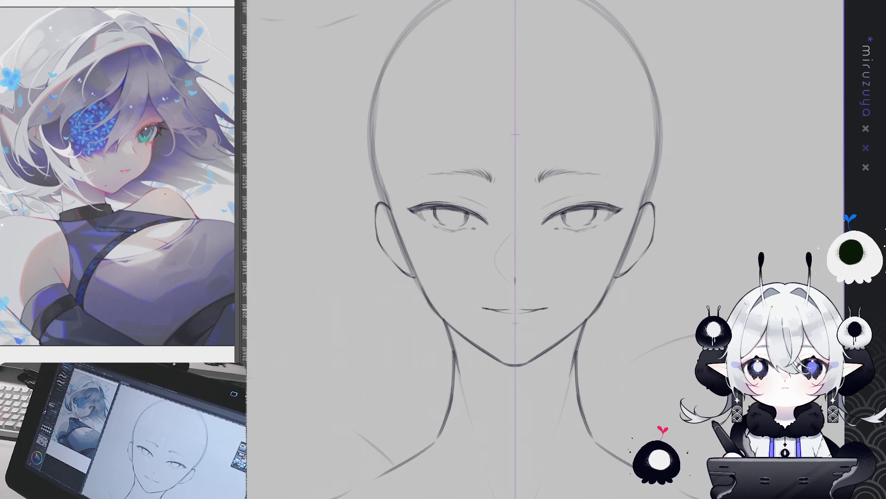
{"action": "left_click_drag", "start_coordinate": [686, 363], "coordinate": [679, 413]}
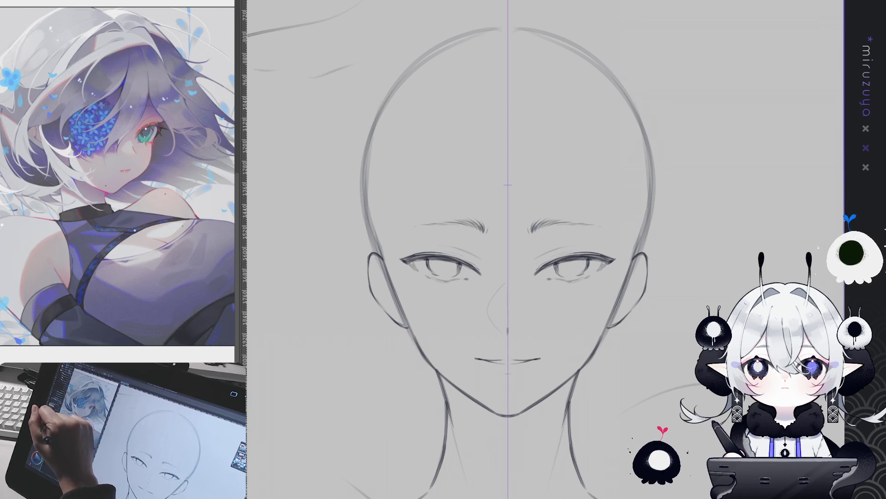
{"action": "left_click_drag", "start_coordinate": [546, 251], "coordinate": [519, 272]}
{"action": "left_click_drag", "start_coordinate": [369, 93], "coordinate": [589, 92]}
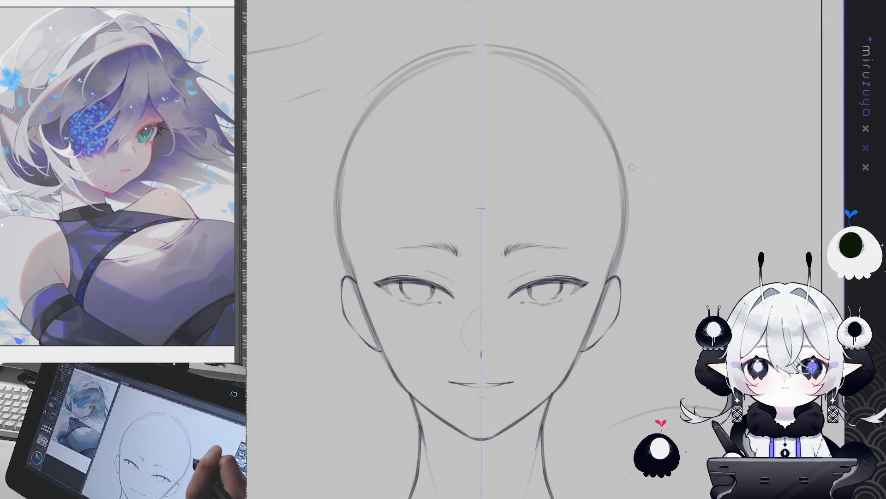
{"action": "left_click_drag", "start_coordinate": [639, 205], "coordinate": [628, 261]}
{"action": "left_click_drag", "start_coordinate": [658, 268], "coordinate": [664, 259]}
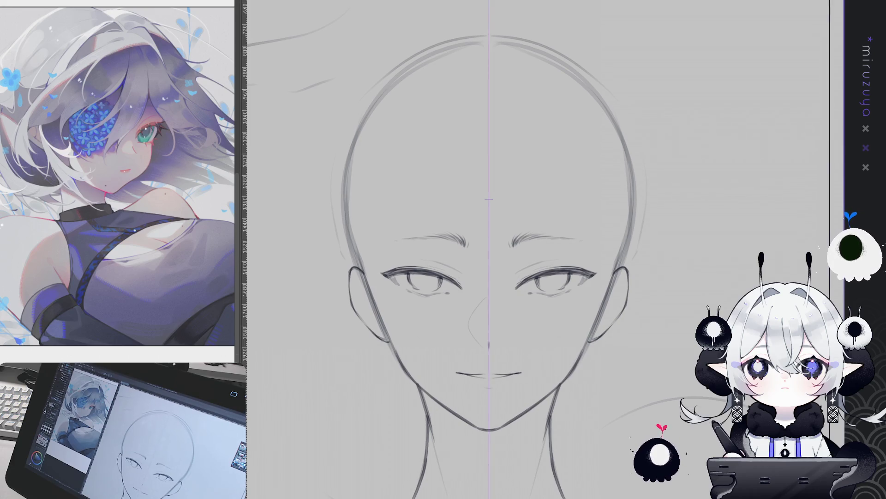
Hide the symmetry guide and draw a fringe strand falling past the right brow
{"action": "key", "text": "ctrl+z"}
{"action": "left_click_drag", "start_coordinate": [478, 174], "coordinate": [471, 184]}
{"action": "left_click_drag", "start_coordinate": [480, 218], "coordinate": [508, 308]}
{"action": "key", "text": "ctrl+z"}
{"action": "key", "text": "ctrl+z"}
{"action": "left_click_drag", "start_coordinate": [482, 245], "coordinate": [511, 313]}
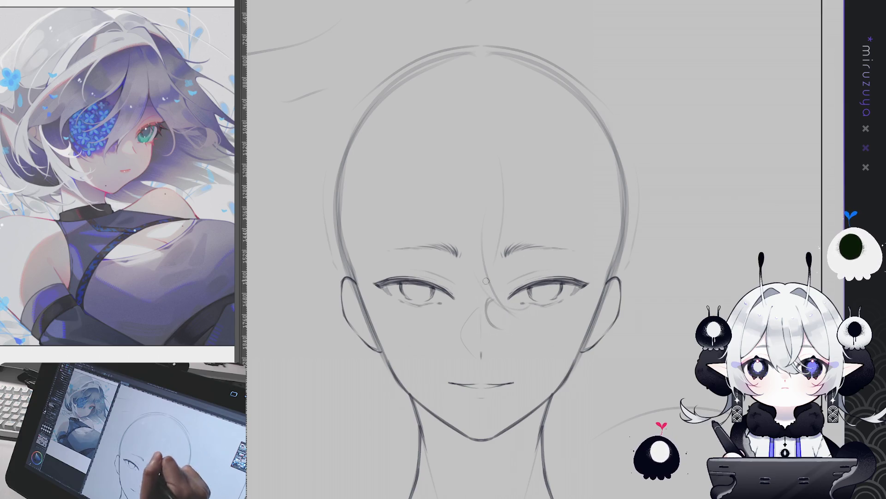
Draw long fringe strands sweeping down across the forehead
{"action": "mouse_move", "coordinate": [521, 163]}
{"action": "left_mouse_down"}
{"action": "mouse_move", "coordinate": [509, 247]}
{"action": "mouse_move", "coordinate": [526, 242]}
{"action": "left_mouse_up"}
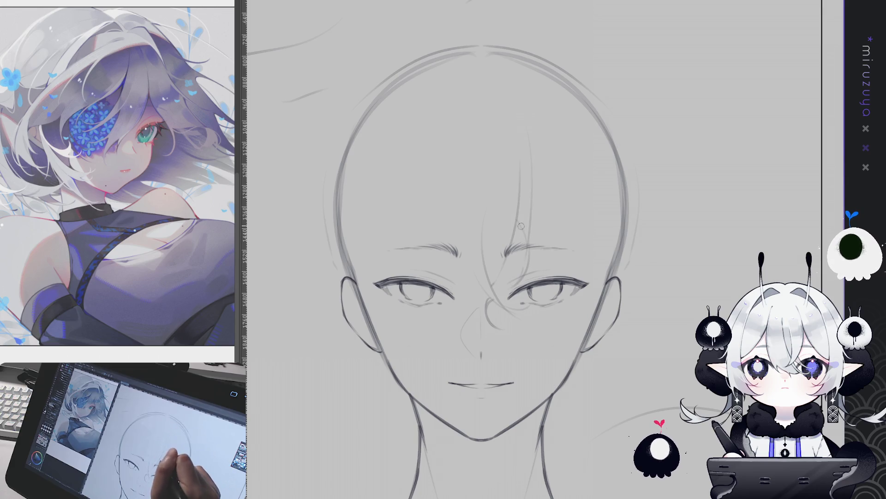
{"action": "mouse_move", "coordinate": [528, 136]}
{"action": "left_mouse_down"}
{"action": "mouse_move", "coordinate": [540, 261]}
{"action": "mouse_move", "coordinate": [540, 254]}
{"action": "left_mouse_up"}
{"action": "mouse_move", "coordinate": [484, 99]}
{"action": "left_mouse_down"}
{"action": "mouse_move", "coordinate": [460, 126]}
{"action": "mouse_move", "coordinate": [476, 233]}
{"action": "left_mouse_up"}
{"action": "key", "text": "ctrl+z"}
{"action": "mouse_move", "coordinate": [480, 98]}
{"action": "left_mouse_down"}
{"action": "mouse_move", "coordinate": [447, 121]}
{"action": "mouse_move", "coordinate": [472, 253]}
{"action": "left_mouse_up"}
{"action": "left_click_drag", "start_coordinate": [450, 155], "coordinate": [483, 258]}
{"action": "key", "text": "ctrl+z"}
{"action": "key", "text": "ctrl+y"}
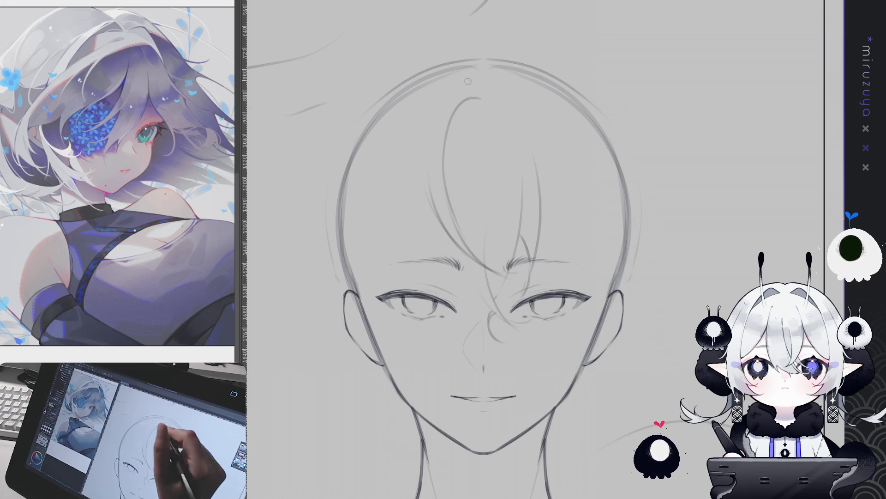
{"action": "mouse_move", "coordinate": [475, 98]}
{"action": "left_mouse_down"}
{"action": "mouse_move", "coordinate": [454, 115]}
{"action": "mouse_move", "coordinate": [485, 102]}
{"action": "left_mouse_up"}
{"action": "left_click_drag", "start_coordinate": [507, 153], "coordinate": [423, 249]}
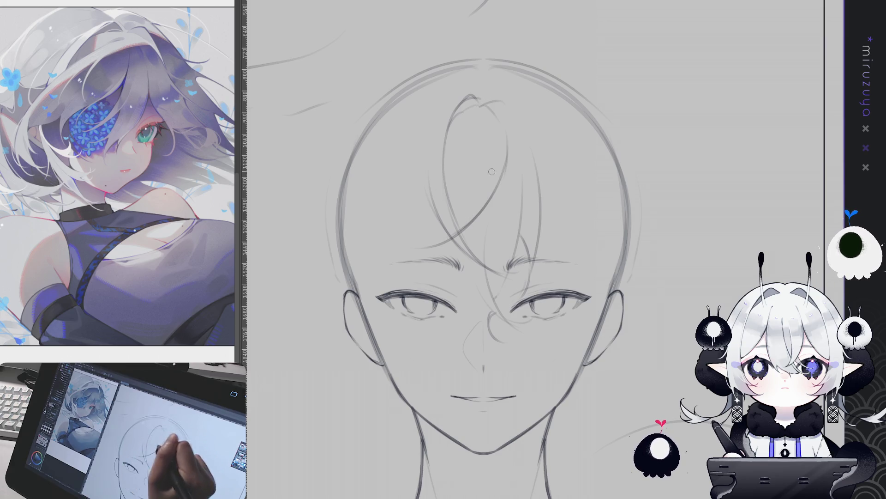
Sketch faint strands over the brow and by the nose, and redraw strands right of the forelock
{"action": "left_click_drag", "start_coordinate": [597, 173], "coordinate": [610, 97]}
{"action": "left_click_drag", "start_coordinate": [450, 197], "coordinate": [499, 257]}
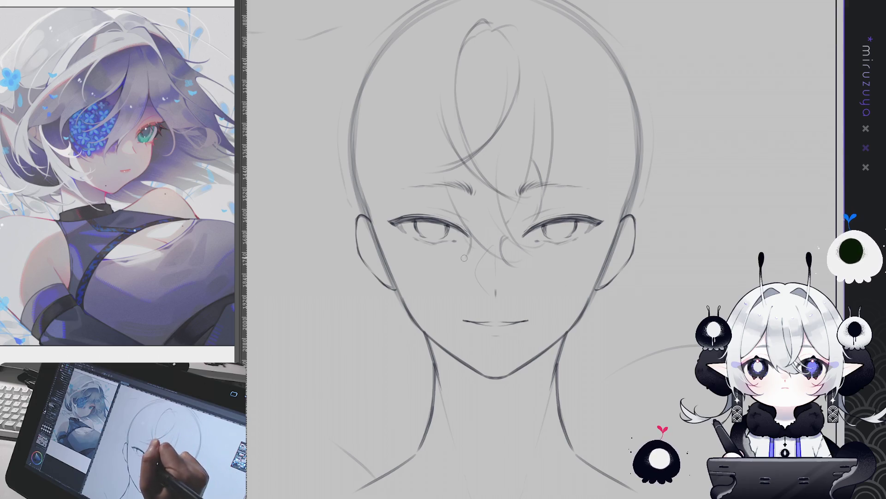
{"action": "left_click_drag", "start_coordinate": [480, 239], "coordinate": [462, 264]}
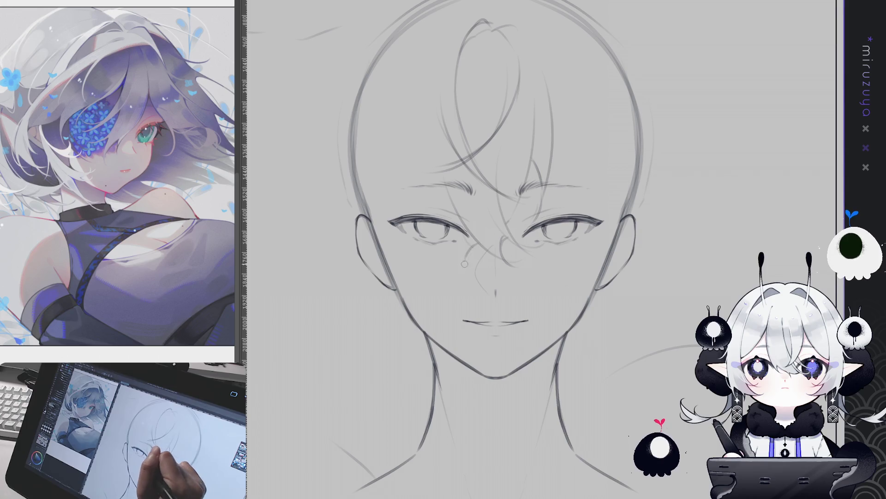
{"action": "left_click_drag", "start_coordinate": [508, 221], "coordinate": [507, 231]}
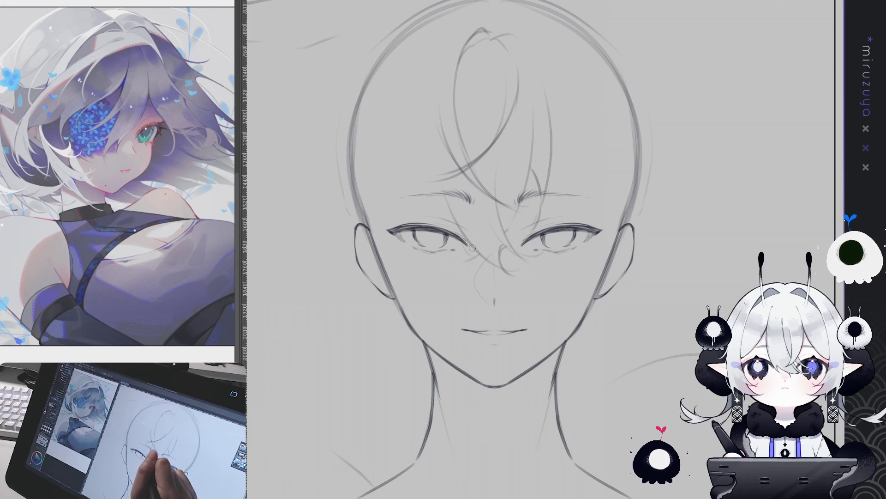
{"action": "left_click_drag", "start_coordinate": [446, 264], "coordinate": [561, 256]}
{"action": "left_click_drag", "start_coordinate": [531, 121], "coordinate": [508, 228]}
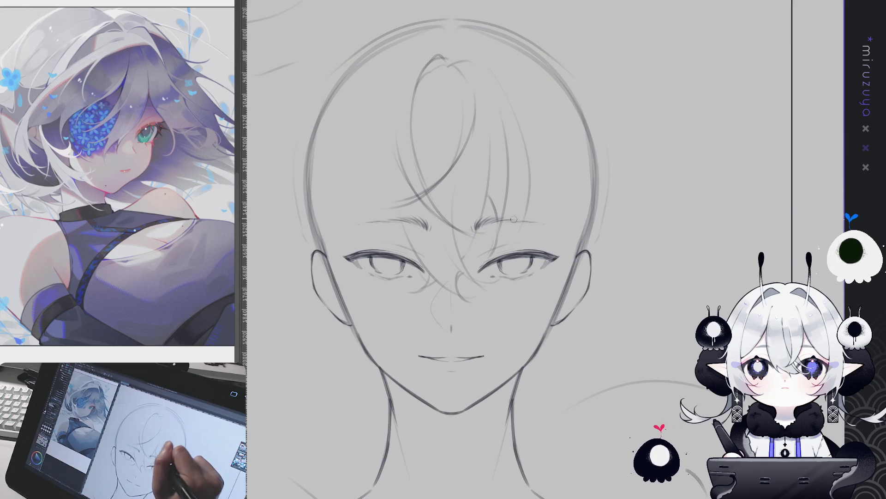
{"action": "left_click_drag", "start_coordinate": [508, 197], "coordinate": [482, 268]}
{"action": "key", "text": "ctrl+z"}
{"action": "left_click_drag", "start_coordinate": [508, 189], "coordinate": [478, 268]}
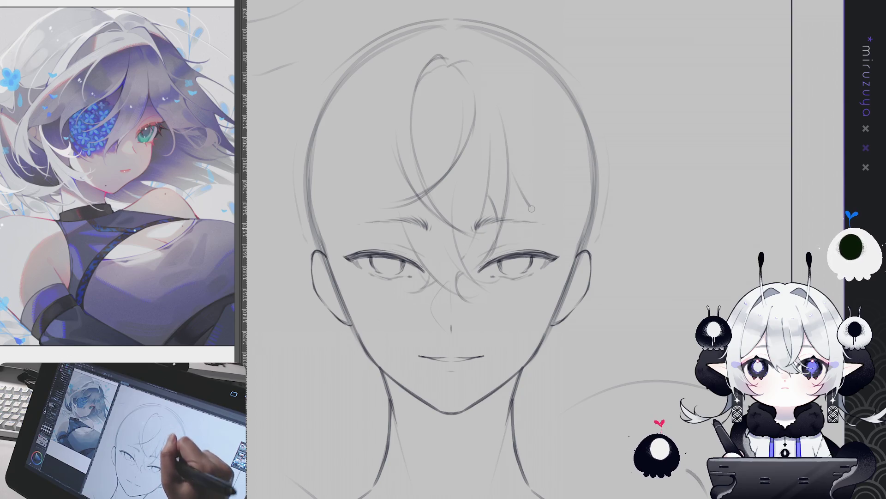
Add curving strands on the right of the fringe and extend the right hair contour
{"action": "left_click_drag", "start_coordinate": [510, 162], "coordinate": [559, 257]}
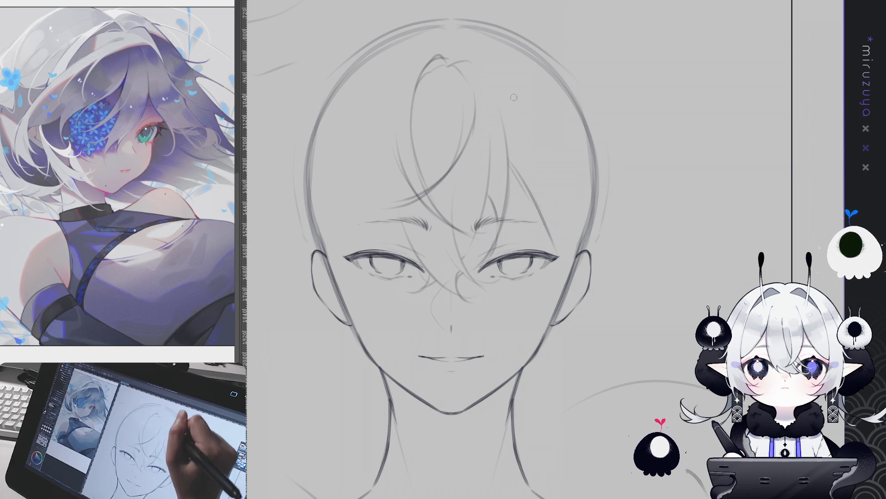
{"action": "left_click_drag", "start_coordinate": [536, 117], "coordinate": [522, 252]}
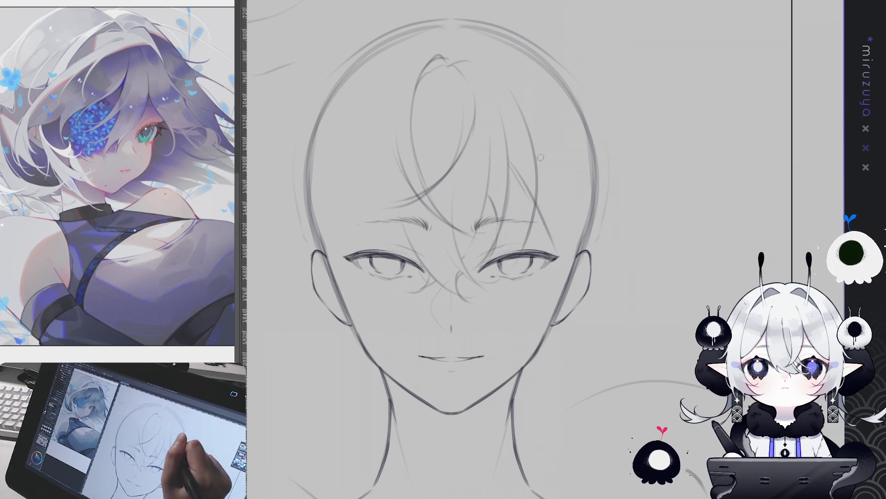
{"action": "mouse_move", "coordinate": [531, 131]}
{"action": "left_mouse_down"}
{"action": "mouse_move", "coordinate": [525, 212]}
{"action": "mouse_move", "coordinate": [560, 262]}
{"action": "left_mouse_up"}
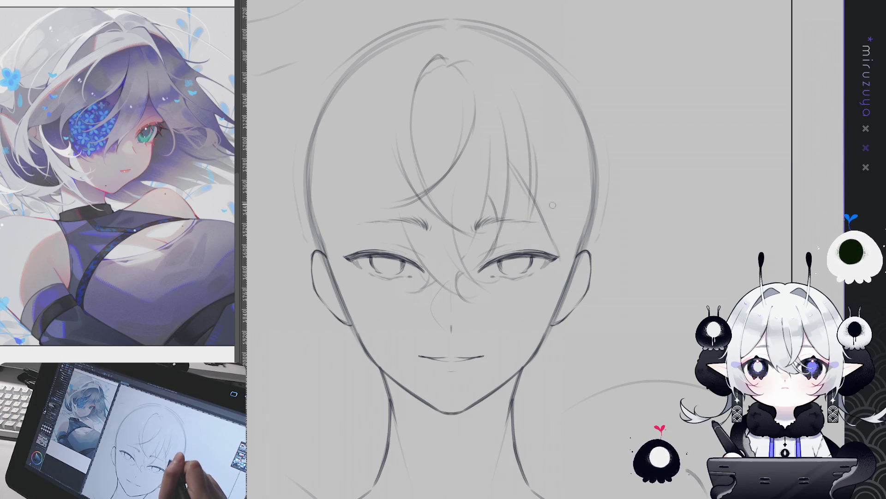
{"action": "mouse_move", "coordinate": [552, 167]}
{"action": "left_mouse_down"}
{"action": "mouse_move", "coordinate": [555, 254]}
{"action": "mouse_move", "coordinate": [526, 280]}
{"action": "left_mouse_up"}
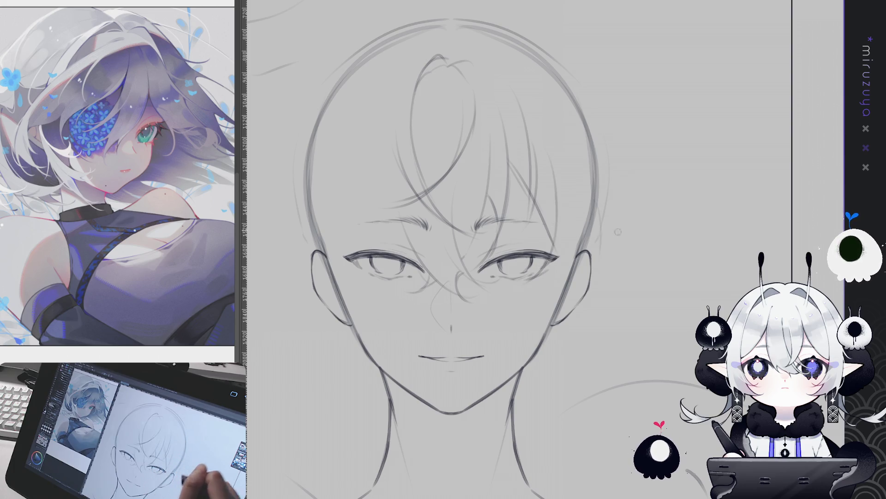
{"action": "mouse_move", "coordinate": [595, 220]}
{"action": "left_mouse_down"}
{"action": "mouse_move", "coordinate": [616, 235]}
{"action": "mouse_move", "coordinate": [579, 283]}
{"action": "mouse_move", "coordinate": [544, 294]}
{"action": "left_mouse_up"}
{"action": "mouse_move", "coordinate": [555, 284]}
{"action": "left_mouse_down"}
{"action": "mouse_move", "coordinate": [536, 301]}
{"action": "mouse_move", "coordinate": [524, 298]}
{"action": "left_mouse_up"}
Add a curve to the hair loop on top of the head
{"action": "left_click_drag", "start_coordinate": [640, 323], "coordinate": [661, 286]}
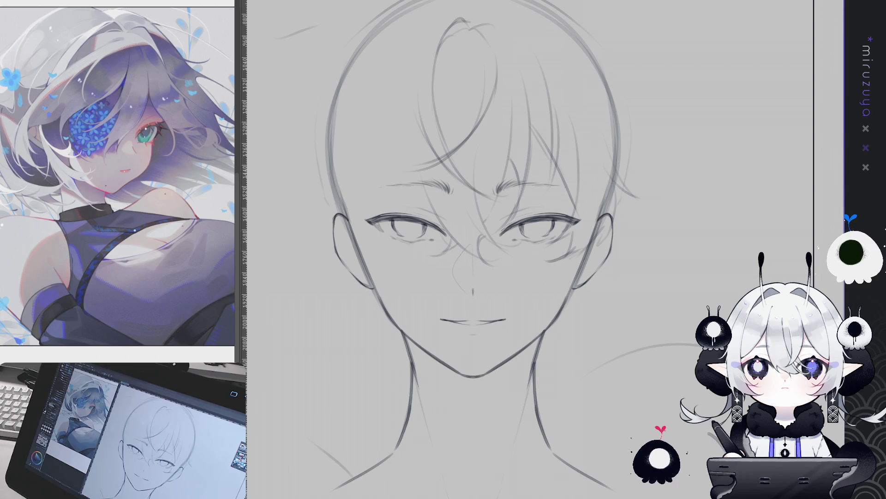
{"action": "mouse_move", "coordinate": [500, 17]}
{"action": "left_mouse_down"}
{"action": "mouse_move", "coordinate": [540, 89]}
{"action": "mouse_move", "coordinate": [486, 43]}
{"action": "left_mouse_up"}
{"action": "left_click_drag", "start_coordinate": [546, 48], "coordinate": [540, 74]}
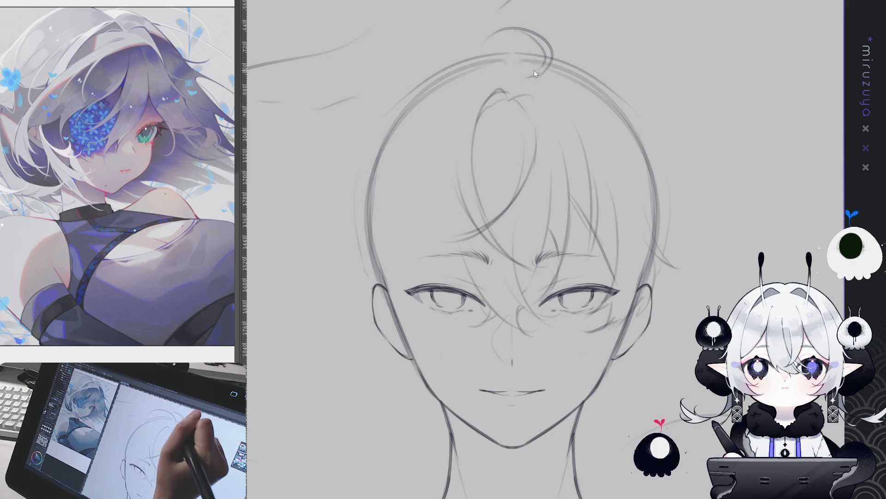
Draw the top-left outline of the hair
{"action": "mouse_move", "coordinate": [513, 47]}
{"action": "left_mouse_down"}
{"action": "mouse_move", "coordinate": [536, 59]}
{"action": "mouse_move", "coordinate": [408, 77]}
{"action": "left_mouse_up"}
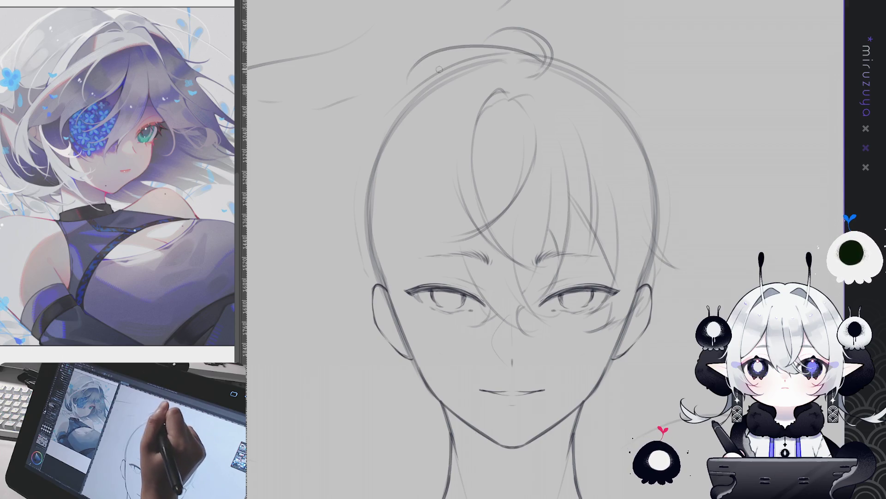
{"action": "mouse_move", "coordinate": [447, 53]}
{"action": "left_mouse_down"}
{"action": "mouse_move", "coordinate": [520, 60]}
{"action": "mouse_move", "coordinate": [402, 88]}
{"action": "left_mouse_up"}
{"action": "key", "text": "ctrl+z"}
{"action": "key", "text": "ctrl+z"}
{"action": "mouse_move", "coordinate": [476, 52]}
{"action": "left_mouse_down"}
{"action": "mouse_move", "coordinate": [401, 97]}
{"action": "mouse_move", "coordinate": [295, 213]}
{"action": "left_mouse_up"}
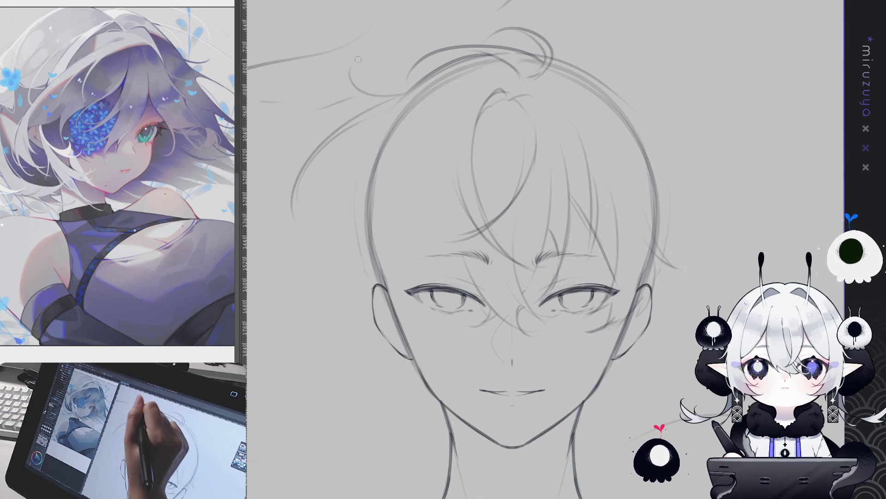
Erase the faint construction curve and add flyaway strands left of the head
{"action": "left_click_drag", "start_coordinate": [582, 193], "coordinate": [623, 169]}
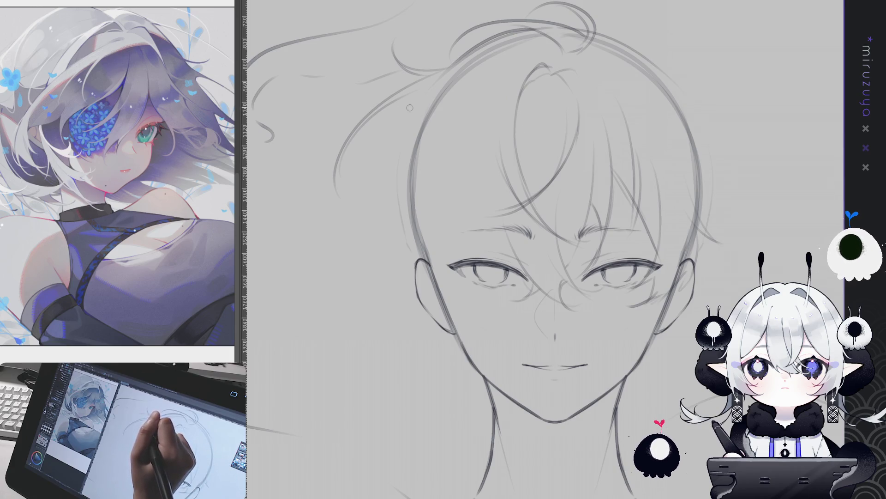
{"action": "mouse_move", "coordinate": [416, 81]}
{"action": "left_mouse_down"}
{"action": "mouse_move", "coordinate": [364, 116]}
{"action": "mouse_move", "coordinate": [340, 159]}
{"action": "left_mouse_up"}
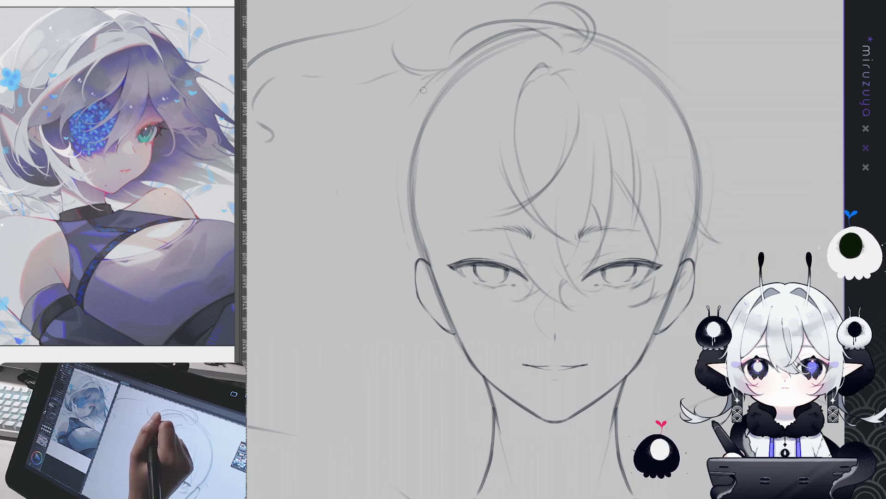
{"action": "mouse_move", "coordinate": [353, 159]}
{"action": "left_mouse_down"}
{"action": "mouse_move", "coordinate": [306, 162]}
{"action": "mouse_move", "coordinate": [357, 225]}
{"action": "left_mouse_up"}
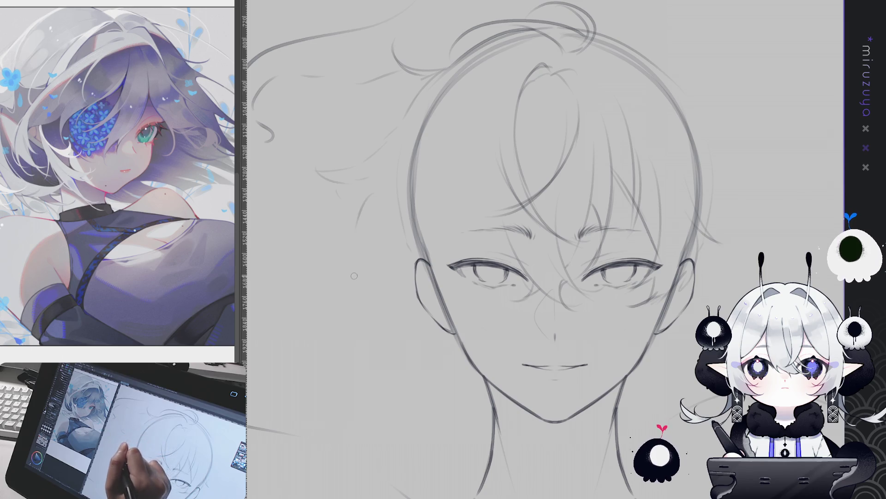
{"action": "left_click_drag", "start_coordinate": [374, 171], "coordinate": [364, 214]}
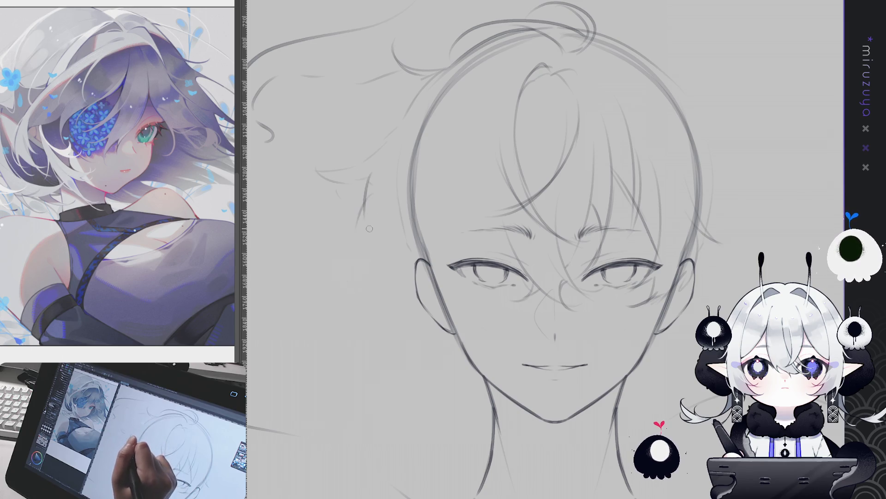
{"action": "mouse_move", "coordinate": [360, 277]}
{"action": "left_mouse_down"}
{"action": "mouse_move", "coordinate": [350, 299]}
{"action": "mouse_move", "coordinate": [352, 284]}
{"action": "mouse_move", "coordinate": [389, 287]}
{"action": "mouse_move", "coordinate": [373, 307]}
{"action": "left_mouse_up"}
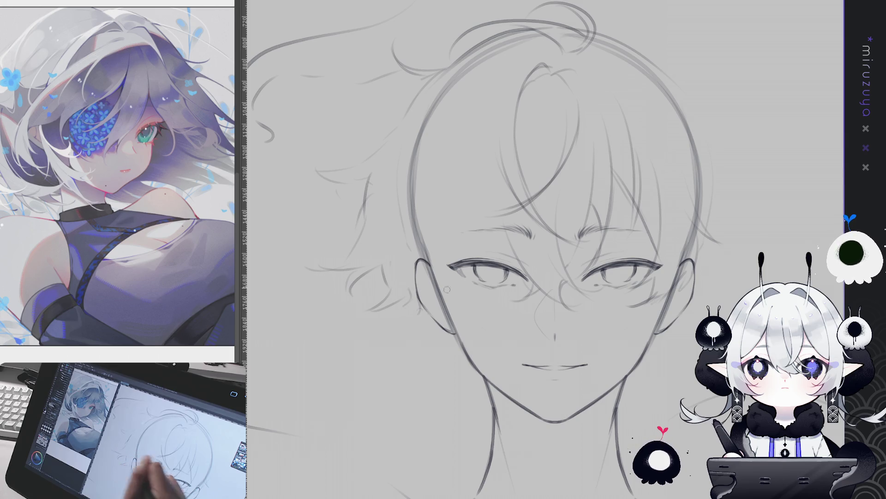
Add a small curl on the left and strands over the upper-left forehead
{"action": "scroll", "coordinate": [649, 250], "scroll_direction": "down", "scroll_amount": 2}
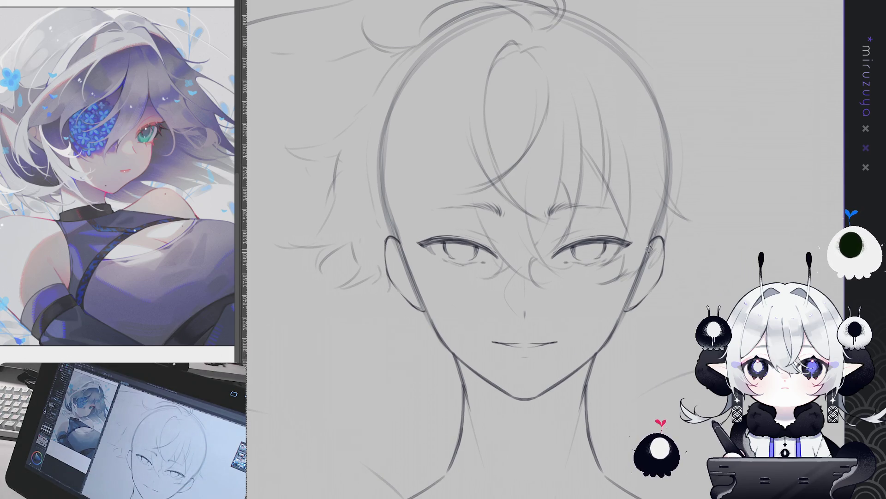
{"action": "left_click_drag", "start_coordinate": [387, 274], "coordinate": [371, 300]}
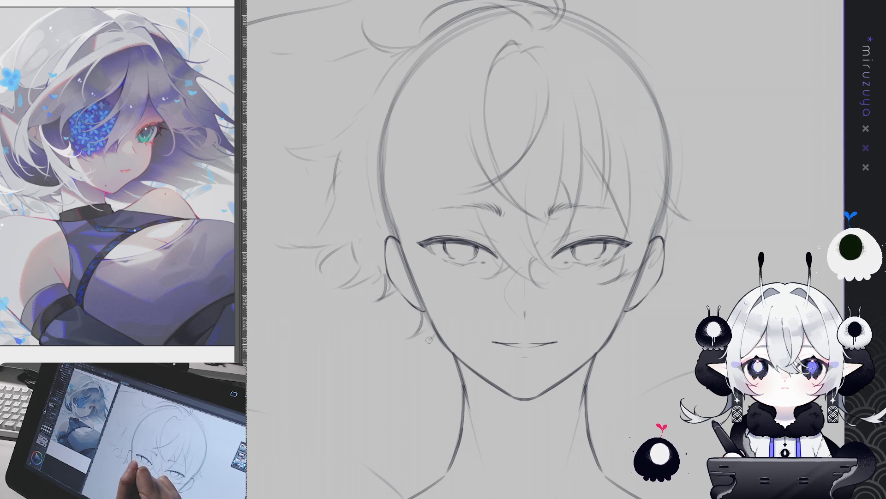
{"action": "left_click_drag", "start_coordinate": [456, 359], "coordinate": [408, 326]}
{"action": "mouse_move", "coordinate": [579, 278]}
{"action": "left_mouse_down"}
{"action": "mouse_move", "coordinate": [608, 318]}
{"action": "mouse_move", "coordinate": [546, 321]}
{"action": "mouse_move", "coordinate": [559, 352]}
{"action": "left_mouse_up"}
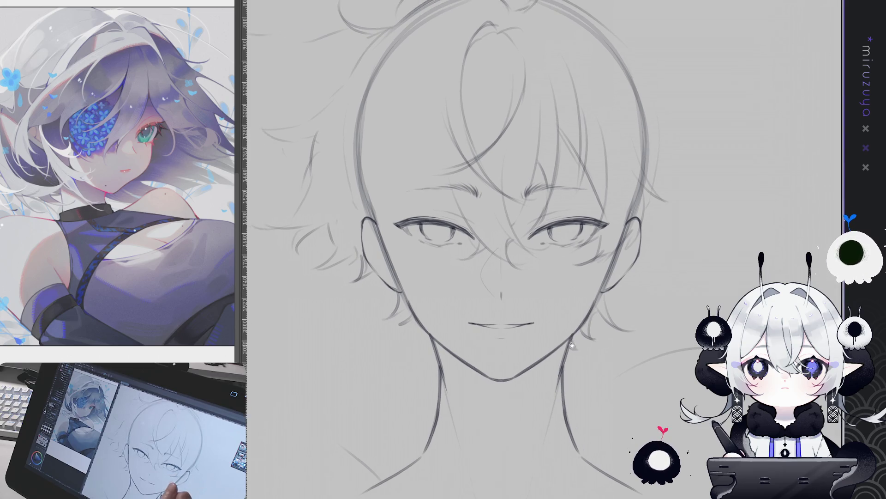
{"action": "left_click_drag", "start_coordinate": [618, 350], "coordinate": [630, 380]}
{"action": "left_click_drag", "start_coordinate": [453, 164], "coordinate": [527, 176]}
{"action": "mouse_move", "coordinate": [527, 83]}
{"action": "left_mouse_down"}
{"action": "mouse_move", "coordinate": [488, 99]}
{"action": "mouse_move", "coordinate": [455, 152]}
{"action": "left_mouse_up"}
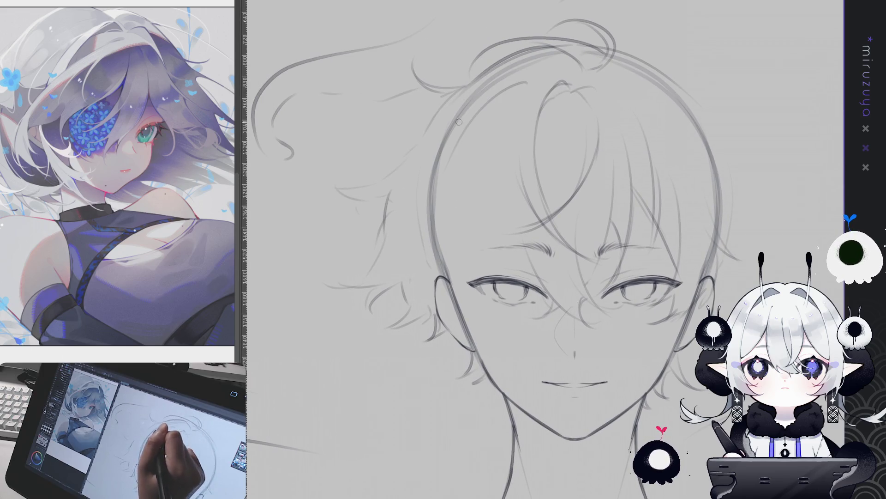
{"action": "left_click_drag", "start_coordinate": [402, 129], "coordinate": [451, 153]}
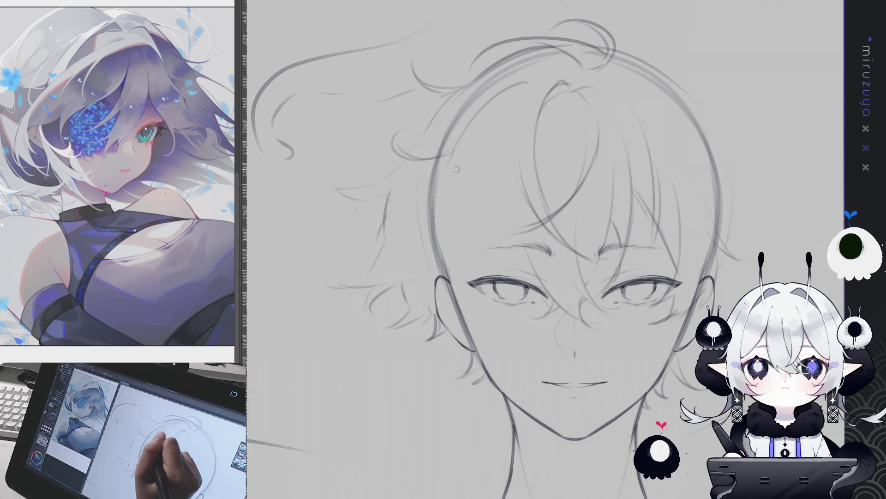
Draw more strands at the head top and along the left side of the face to the cheek
{"action": "mouse_move", "coordinate": [473, 94]}
{"action": "left_mouse_down"}
{"action": "mouse_move", "coordinate": [474, 108]}
{"action": "mouse_move", "coordinate": [374, 178]}
{"action": "mouse_move", "coordinate": [374, 192]}
{"action": "left_mouse_up"}
{"action": "mouse_move", "coordinate": [585, 264]}
{"action": "left_mouse_down"}
{"action": "mouse_move", "coordinate": [557, 216]}
{"action": "mouse_move", "coordinate": [523, 216]}
{"action": "left_mouse_up"}
{"action": "left_click_drag", "start_coordinate": [463, 154], "coordinate": [461, 259]}
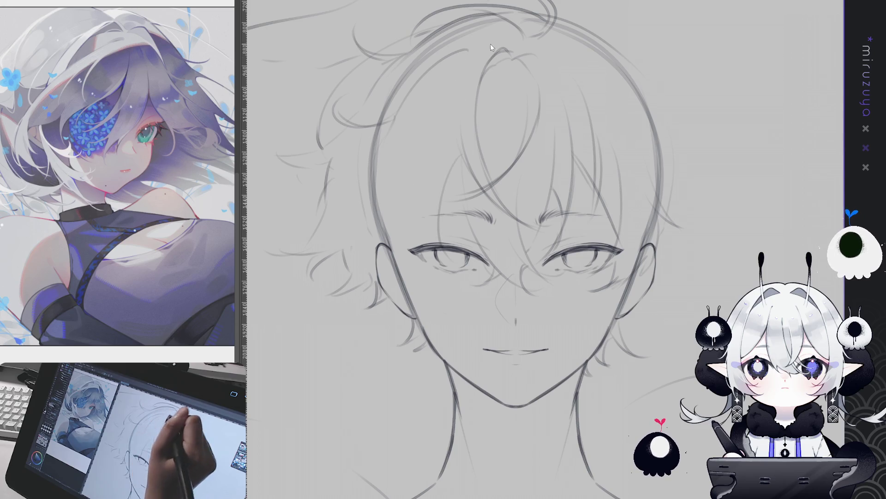
{"action": "mouse_move", "coordinate": [517, 25]}
{"action": "left_mouse_down"}
{"action": "mouse_move", "coordinate": [475, 44]}
{"action": "mouse_move", "coordinate": [442, 85]}
{"action": "left_mouse_up"}
{"action": "left_click_drag", "start_coordinate": [410, 120], "coordinate": [390, 210]}
{"action": "key", "text": "ctrl+z"}
{"action": "left_click_drag", "start_coordinate": [432, 150], "coordinate": [422, 226]}
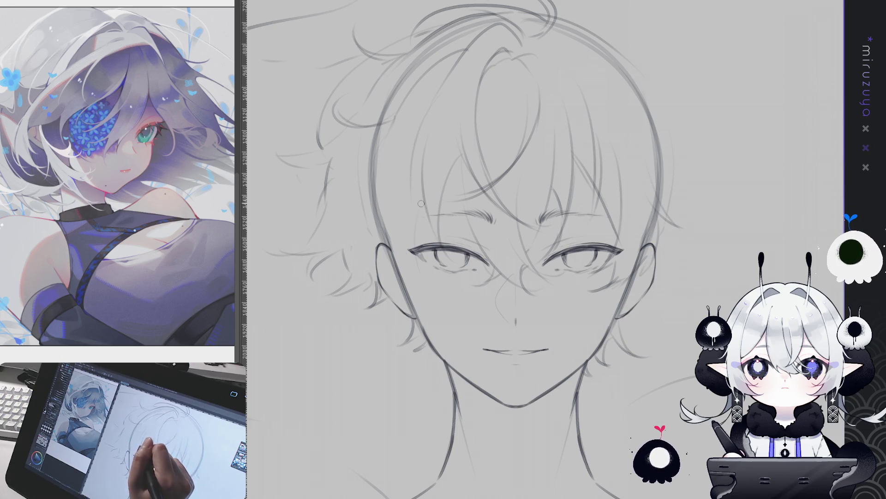
{"action": "left_click_drag", "start_coordinate": [399, 184], "coordinate": [416, 282]}
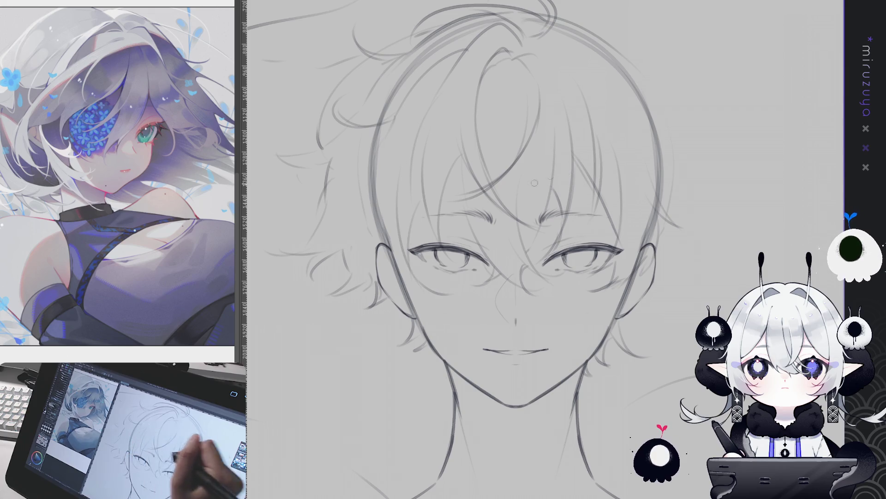
{"action": "mouse_move", "coordinate": [384, 141]}
{"action": "left_mouse_down"}
{"action": "mouse_move", "coordinate": [391, 284]}
{"action": "mouse_move", "coordinate": [403, 296]}
{"action": "left_mouse_up"}
{"action": "left_click_drag", "start_coordinate": [394, 276], "coordinate": [441, 293]}
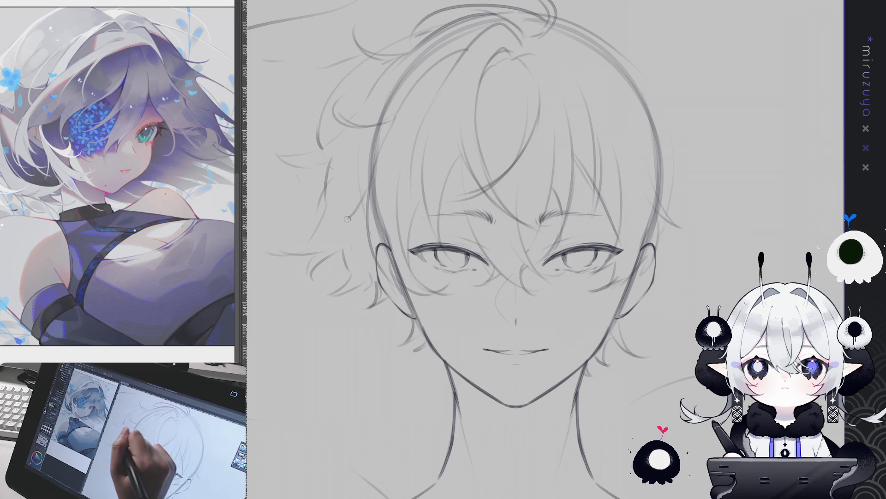
Darken the top-right hair outline and add loose curving strands on the right side
{"action": "left_click_drag", "start_coordinate": [507, 230], "coordinate": [489, 237]}
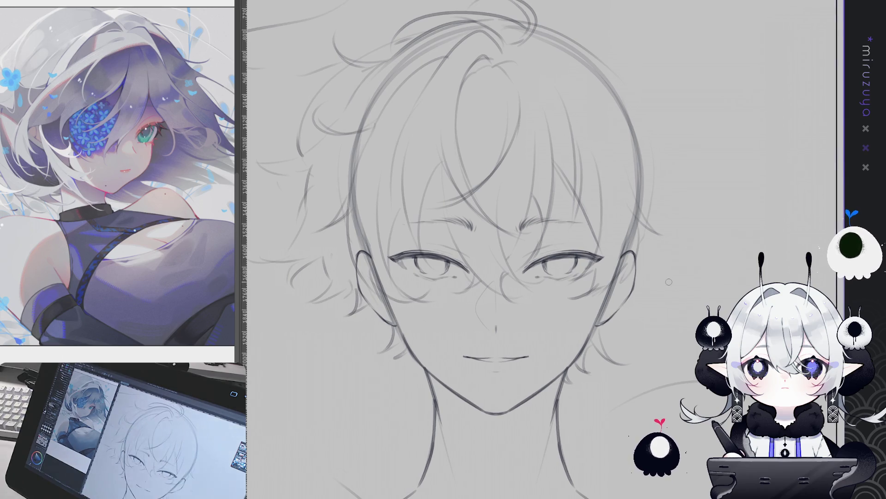
{"action": "left_click_drag", "start_coordinate": [669, 282], "coordinate": [592, 310]}
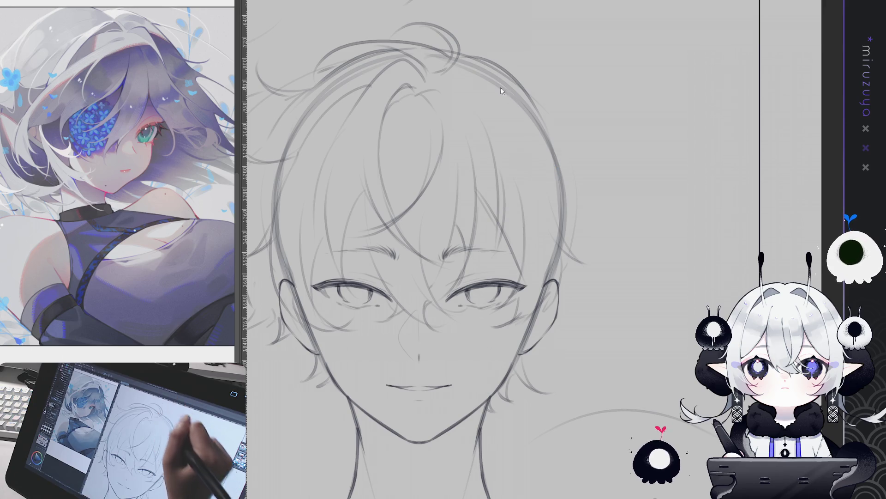
{"action": "left_click_drag", "start_coordinate": [457, 57], "coordinate": [540, 110]}
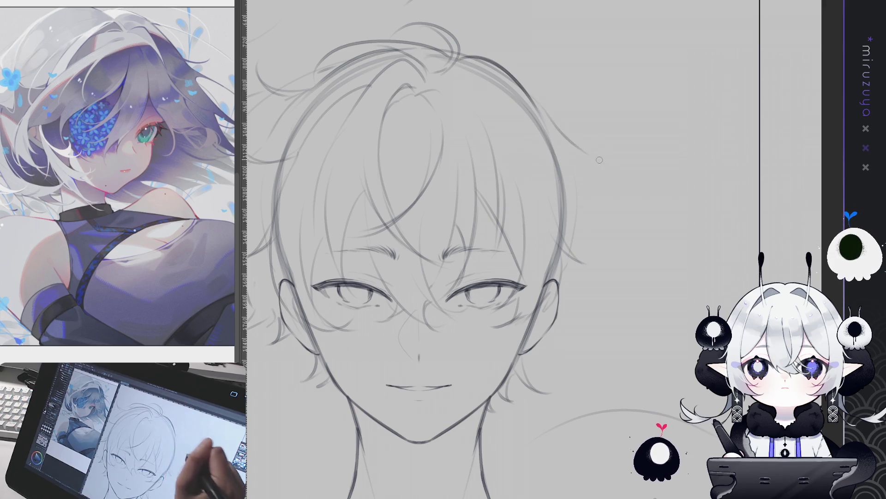
{"action": "key", "text": "ctrl+z"}
{"action": "mouse_move", "coordinate": [457, 56]}
{"action": "left_mouse_down"}
{"action": "mouse_move", "coordinate": [550, 123]}
{"action": "mouse_move", "coordinate": [589, 178]}
{"action": "left_mouse_up"}
{"action": "key", "text": "ctrl+z"}
{"action": "left_click_drag", "start_coordinate": [552, 120], "coordinate": [633, 146]}
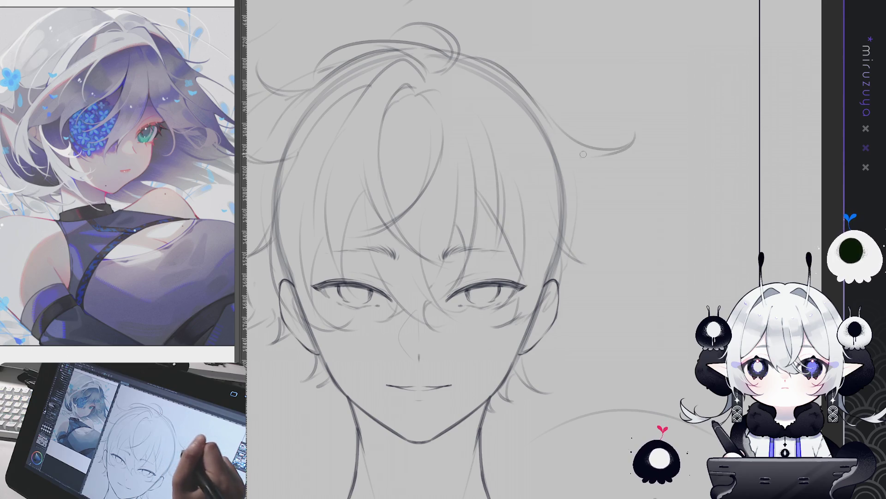
{"action": "left_click_drag", "start_coordinate": [501, 62], "coordinate": [561, 134]}
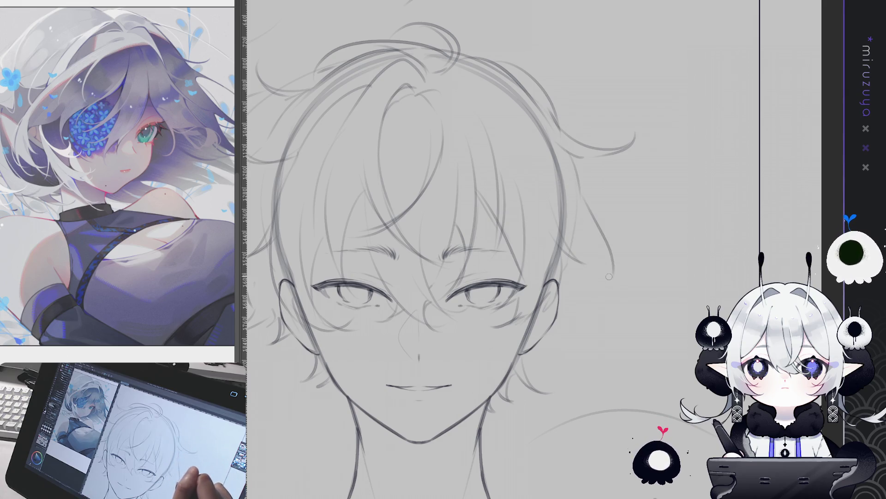
{"action": "mouse_move", "coordinate": [581, 215]}
{"action": "left_mouse_down"}
{"action": "mouse_move", "coordinate": [618, 254]}
{"action": "mouse_move", "coordinate": [584, 307]}
{"action": "left_mouse_up"}
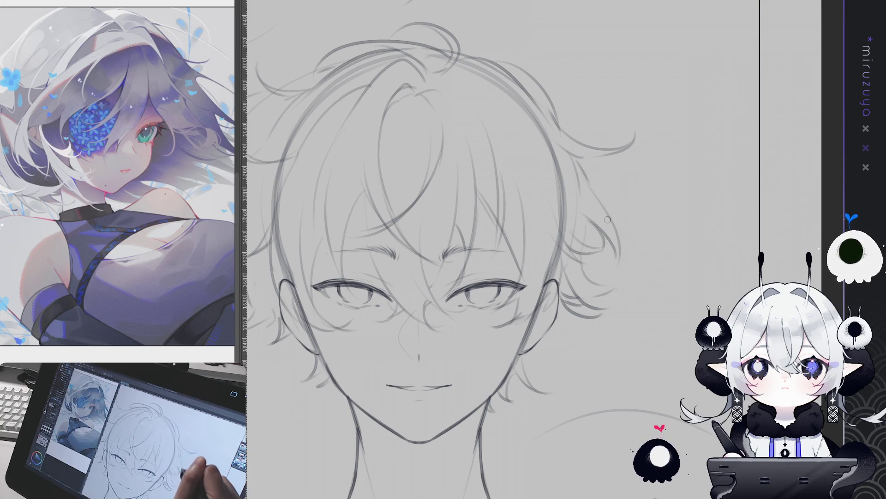
{"action": "key", "text": "Tab"}
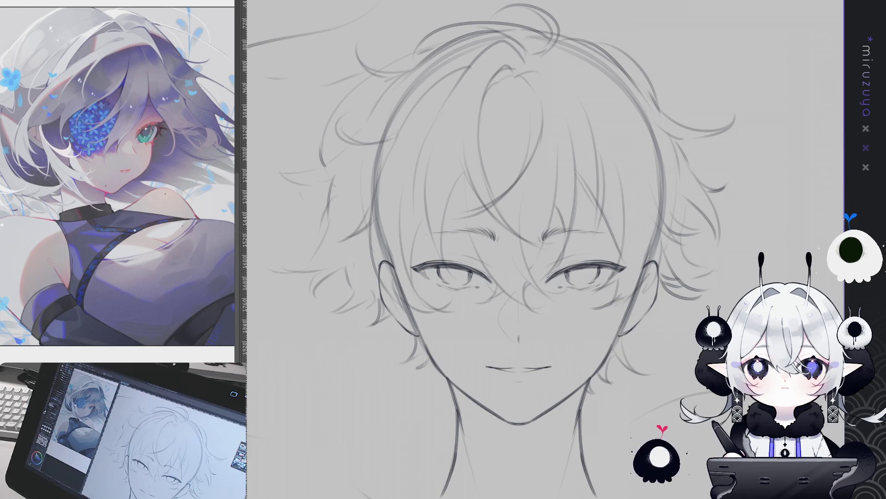
Select all, deselect, then lasso around the head and drop the selection
{"action": "key", "text": "ctrl+minus"}
{"action": "key", "text": "ctrl+minus"}
{"action": "key", "text": "ctrl+minus"}
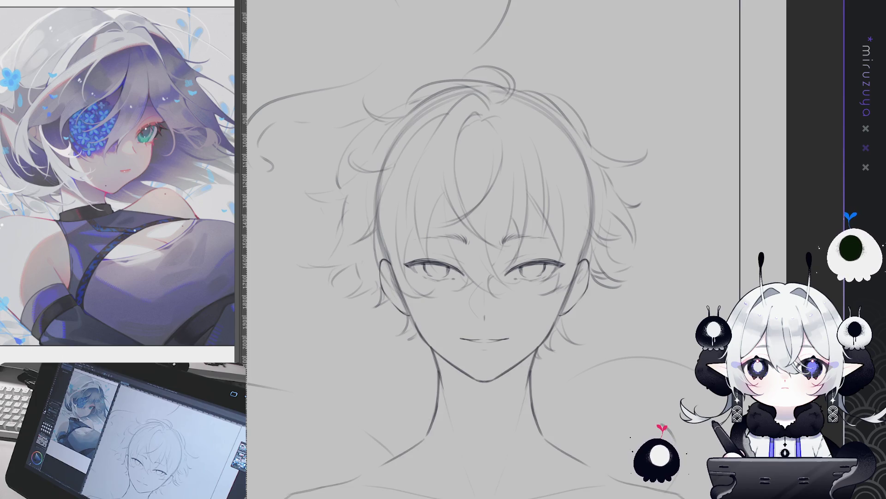
{"action": "mouse_move", "coordinate": [621, 267]}
{"action": "left_mouse_down"}
{"action": "mouse_move", "coordinate": [621, 198]}
{"action": "mouse_move", "coordinate": [621, 231]}
{"action": "left_mouse_up"}
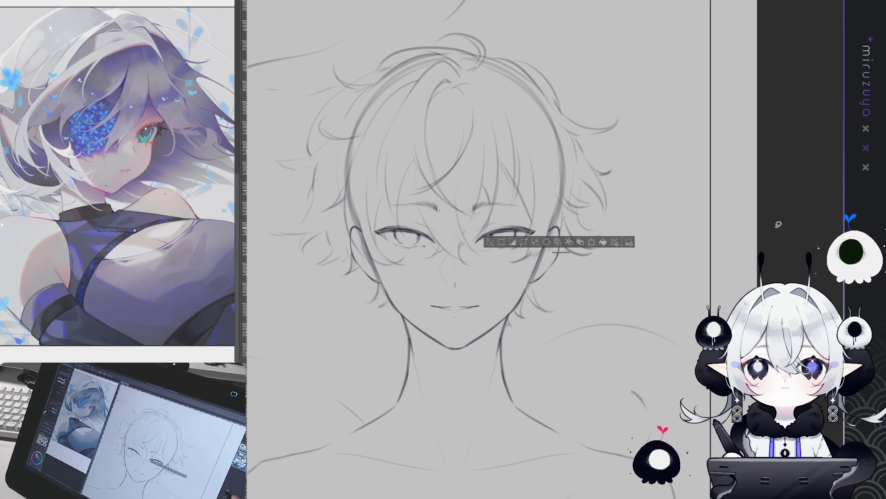
{"action": "key", "text": "ctrl+a"}
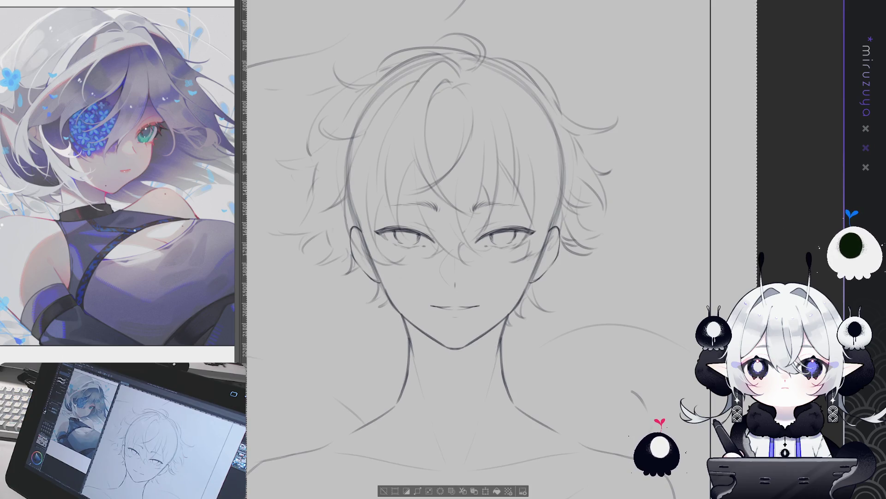
{"action": "key", "text": "ctrl+d"}
{"action": "mouse_move", "coordinate": [556, 231]}
{"action": "left_mouse_down"}
{"action": "mouse_move", "coordinate": [541, 243]}
{"action": "mouse_move", "coordinate": [529, 119]}
{"action": "mouse_move", "coordinate": [395, 113]}
{"action": "left_mouse_up"}
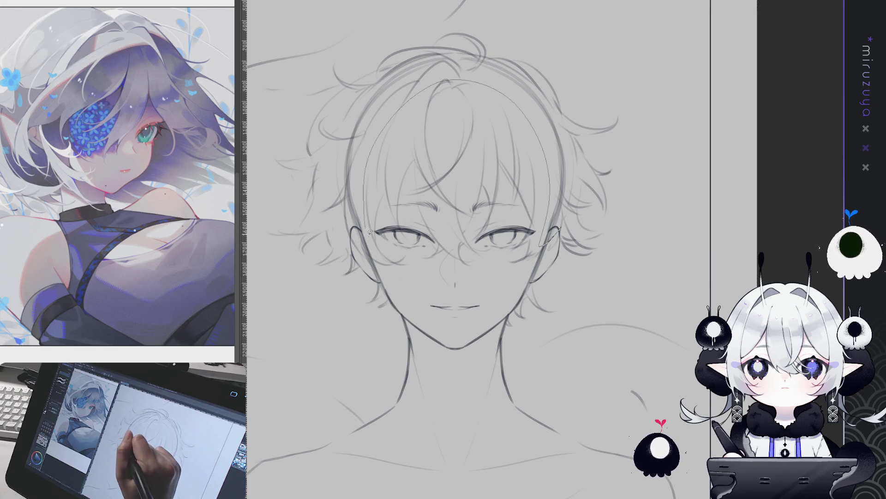
{"action": "mouse_move", "coordinate": [373, 259]}
{"action": "left_mouse_down"}
{"action": "mouse_move", "coordinate": [347, 226]}
{"action": "mouse_move", "coordinate": [590, 90]}
{"action": "left_mouse_up"}
{"action": "left_click_drag", "start_coordinate": [618, 129], "coordinate": [561, 231]}
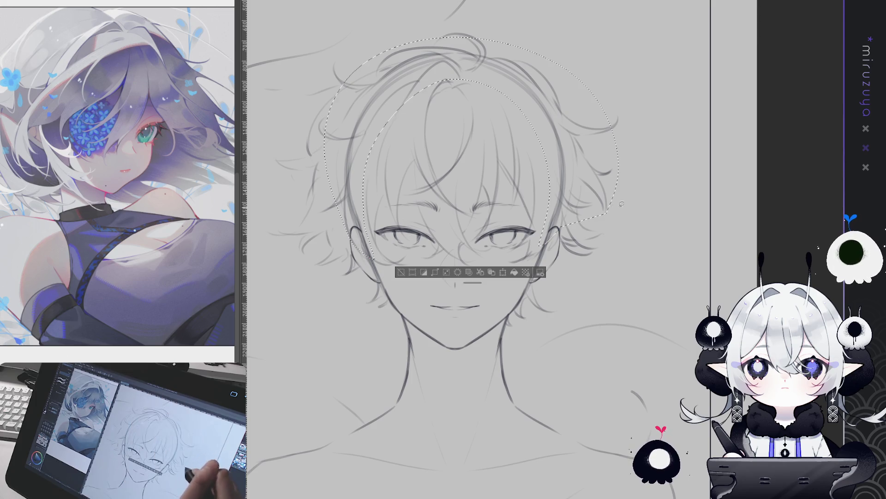
{"action": "key", "text": "ctrl+d"}
Fill in the eyes' irises with solid black
{"action": "left_click_drag", "start_coordinate": [715, 335], "coordinate": [751, 287]}
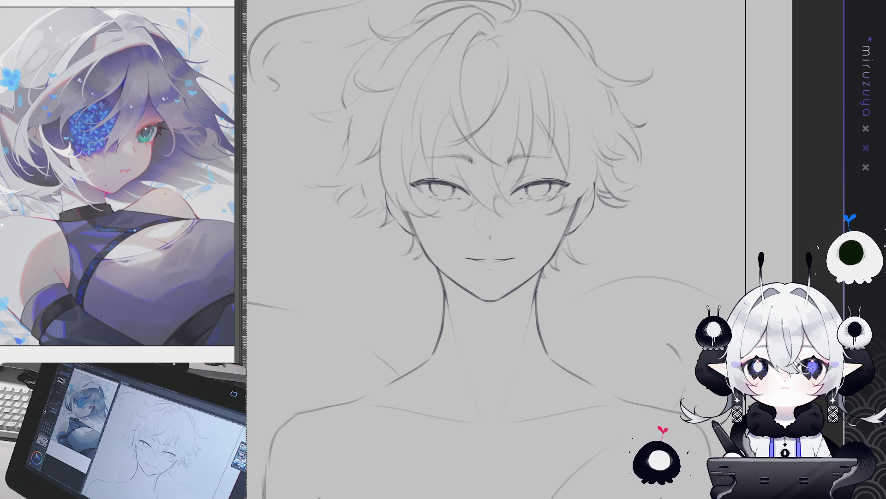
{"action": "scroll", "coordinate": [485, 184], "scroll_direction": "down", "scroll_amount": 1}
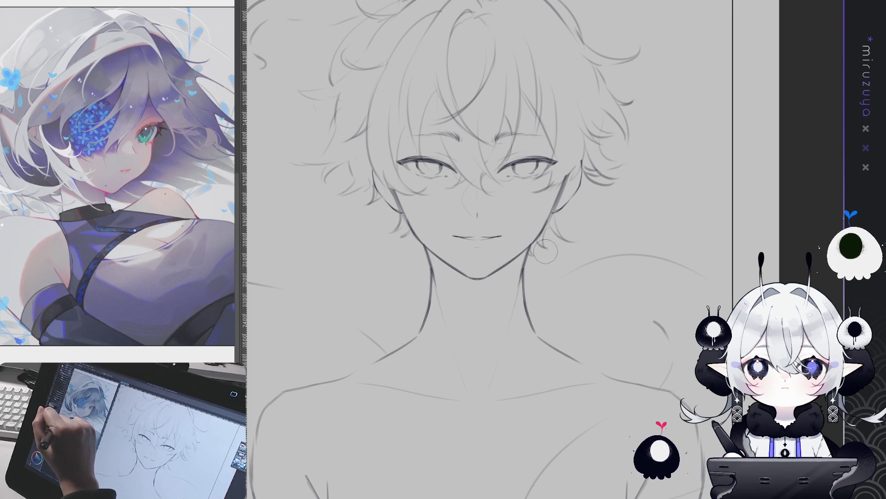
{"action": "mouse_move", "coordinate": [429, 156]}
{"action": "left_mouse_down"}
{"action": "mouse_move", "coordinate": [421, 163]}
{"action": "mouse_move", "coordinate": [439, 172]}
{"action": "left_mouse_up"}
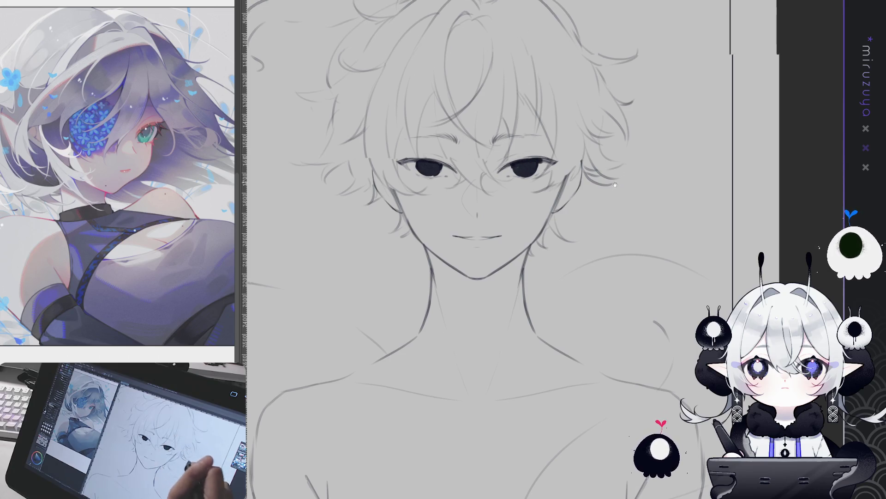
Paint soft grey shading over the hair, darker at the crown and sides
{"action": "scroll", "coordinate": [480, 250], "scroll_direction": "up", "scroll_amount": 3}
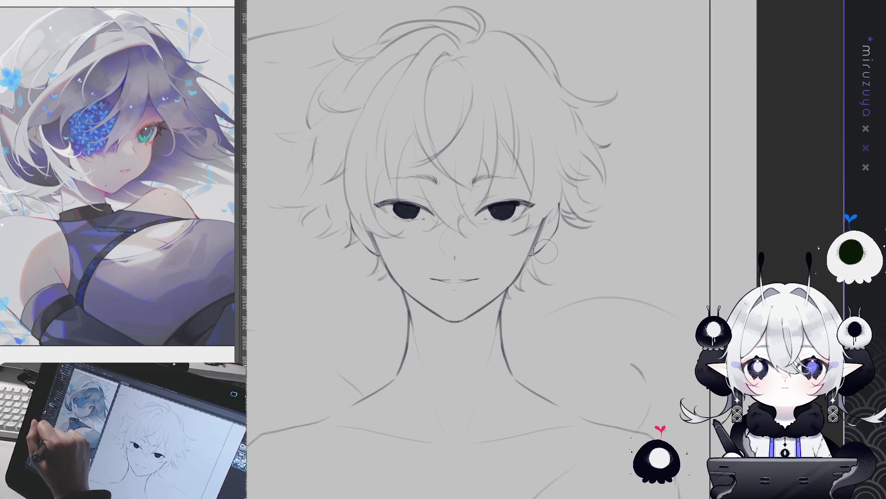
{"action": "left_click_drag", "start_coordinate": [446, 175], "coordinate": [444, 193]}
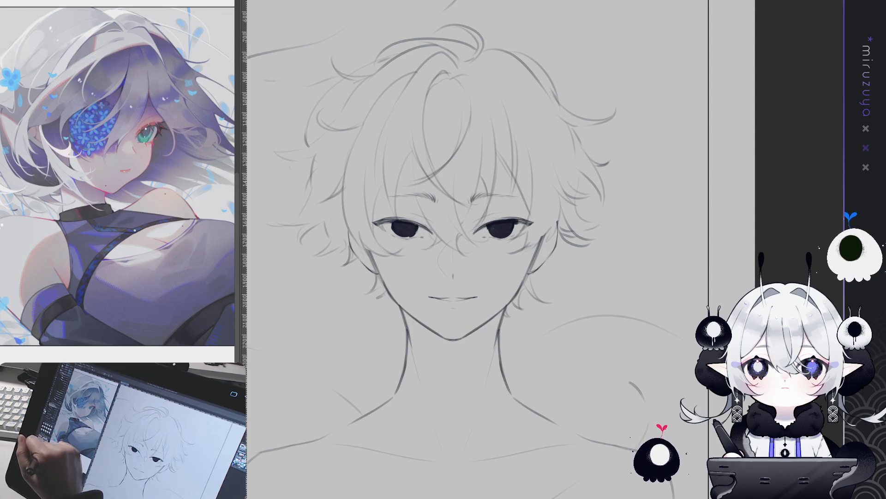
{"action": "mouse_move", "coordinate": [422, 62]}
{"action": "left_mouse_down"}
{"action": "mouse_move", "coordinate": [399, 92]}
{"action": "mouse_move", "coordinate": [356, 123]}
{"action": "mouse_move", "coordinate": [416, 65]}
{"action": "mouse_move", "coordinate": [371, 109]}
{"action": "mouse_move", "coordinate": [526, 139]}
{"action": "mouse_move", "coordinate": [547, 92]}
{"action": "mouse_move", "coordinate": [512, 72]}
{"action": "mouse_move", "coordinate": [443, 69]}
{"action": "mouse_move", "coordinate": [363, 108]}
{"action": "left_mouse_up"}
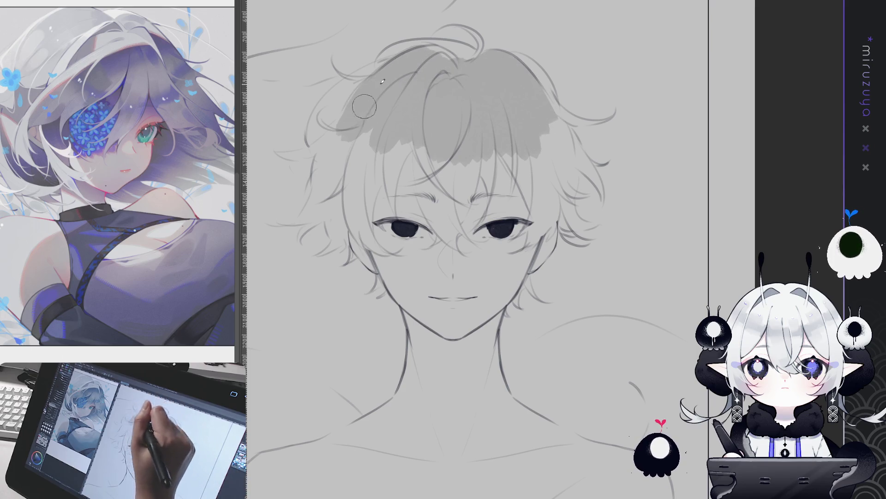
{"action": "left_click_drag", "start_coordinate": [444, 58], "coordinate": [458, 61]}
{"action": "mouse_move", "coordinate": [506, 88]}
{"action": "left_mouse_down"}
{"action": "mouse_move", "coordinate": [531, 134]}
{"action": "mouse_move", "coordinate": [527, 180]}
{"action": "mouse_move", "coordinate": [527, 171]}
{"action": "mouse_move", "coordinate": [540, 191]}
{"action": "mouse_move", "coordinate": [552, 176]}
{"action": "mouse_move", "coordinate": [569, 213]}
{"action": "mouse_move", "coordinate": [565, 175]}
{"action": "mouse_move", "coordinate": [586, 161]}
{"action": "mouse_move", "coordinate": [554, 120]}
{"action": "mouse_move", "coordinate": [542, 149]}
{"action": "mouse_move", "coordinate": [563, 116]}
{"action": "mouse_move", "coordinate": [490, 107]}
{"action": "mouse_move", "coordinate": [471, 166]}
{"action": "mouse_move", "coordinate": [458, 175]}
{"action": "mouse_move", "coordinate": [466, 203]}
{"action": "mouse_move", "coordinate": [485, 152]}
{"action": "mouse_move", "coordinate": [441, 184]}
{"action": "mouse_move", "coordinate": [442, 215]}
{"action": "mouse_move", "coordinate": [427, 159]}
{"action": "mouse_move", "coordinate": [392, 138]}
{"action": "mouse_move", "coordinate": [406, 144]}
{"action": "mouse_move", "coordinate": [363, 217]}
{"action": "mouse_move", "coordinate": [372, 251]}
{"action": "mouse_move", "coordinate": [355, 143]}
{"action": "mouse_move", "coordinate": [331, 196]}
{"action": "mouse_move", "coordinate": [326, 153]}
{"action": "mouse_move", "coordinate": [307, 157]}
{"action": "mouse_move", "coordinate": [339, 196]}
{"action": "mouse_move", "coordinate": [318, 217]}
{"action": "mouse_move", "coordinate": [357, 241]}
{"action": "left_mouse_up"}
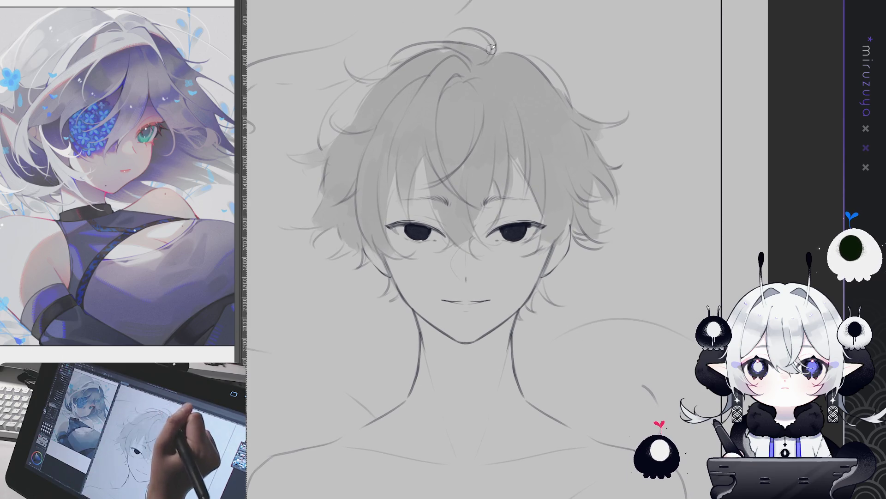
{"action": "mouse_move", "coordinate": [507, 57]}
{"action": "left_mouse_down"}
{"action": "mouse_move", "coordinate": [531, 55]}
{"action": "mouse_move", "coordinate": [572, 104]}
{"action": "mouse_move", "coordinate": [452, 55]}
{"action": "mouse_move", "coordinate": [396, 111]}
{"action": "left_mouse_up"}
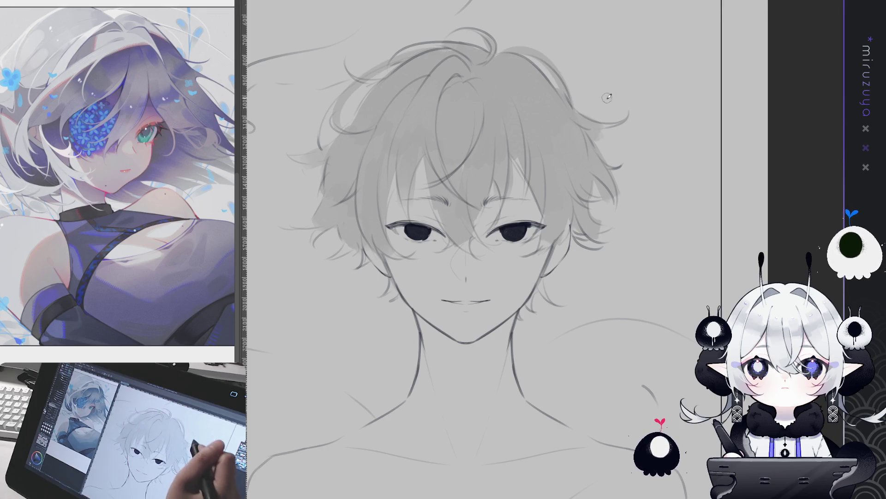
{"action": "left_click_drag", "start_coordinate": [405, 61], "coordinate": [363, 144]}
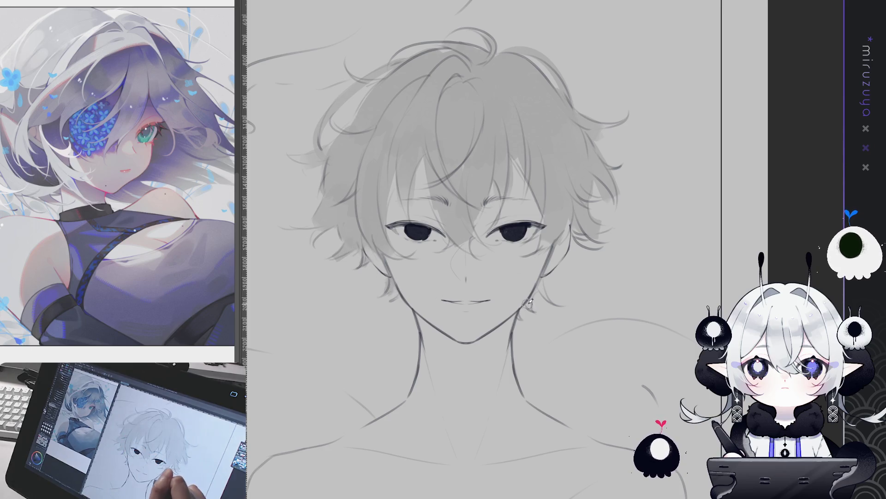
Add light shading over the fringe and lasso around the head
{"action": "left_click_drag", "start_coordinate": [568, 320], "coordinate": [584, 287]}
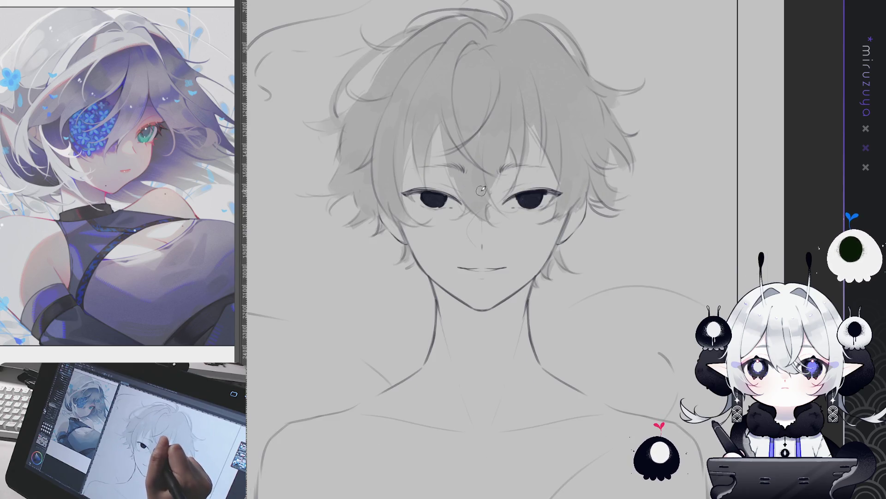
{"action": "left_click_drag", "start_coordinate": [440, 128], "coordinate": [469, 199]}
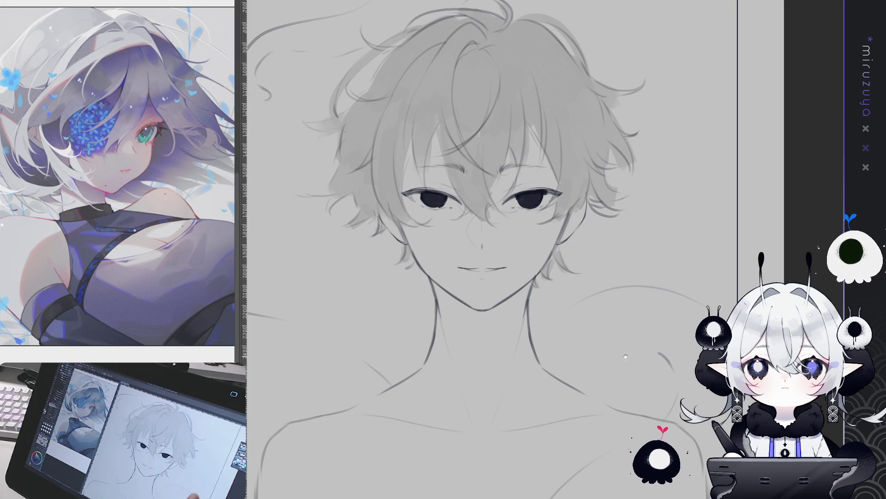
{"action": "left_click_drag", "start_coordinate": [625, 349], "coordinate": [617, 383]}
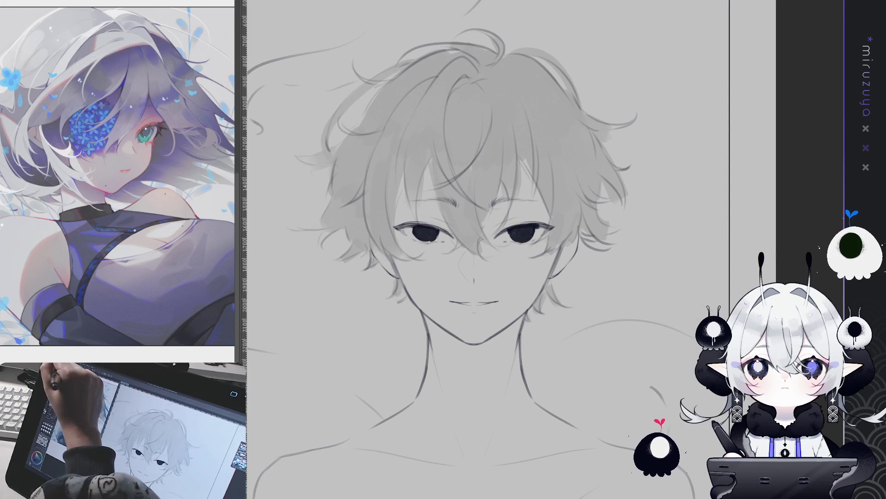
{"action": "left_click_drag", "start_coordinate": [577, 273], "coordinate": [592, 290]}
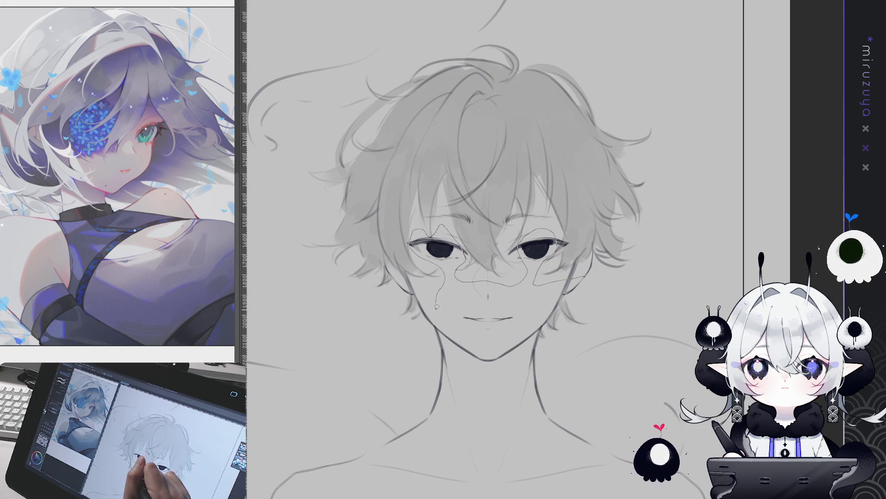
{"action": "mouse_move", "coordinate": [328, 278]}
{"action": "left_mouse_down"}
{"action": "mouse_move", "coordinate": [508, 16]}
{"action": "mouse_move", "coordinate": [654, 256]}
{"action": "mouse_move", "coordinate": [609, 293]}
{"action": "left_mouse_up"}
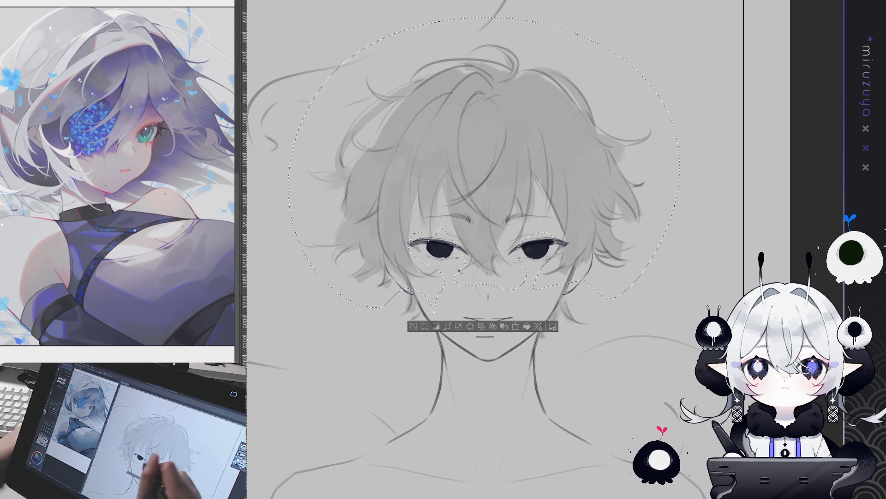
Lasso the head and nudge it down two steps with the arrow key
{"action": "key", "text": "ctrl+d"}
{"action": "key", "text": "ctrl+z"}
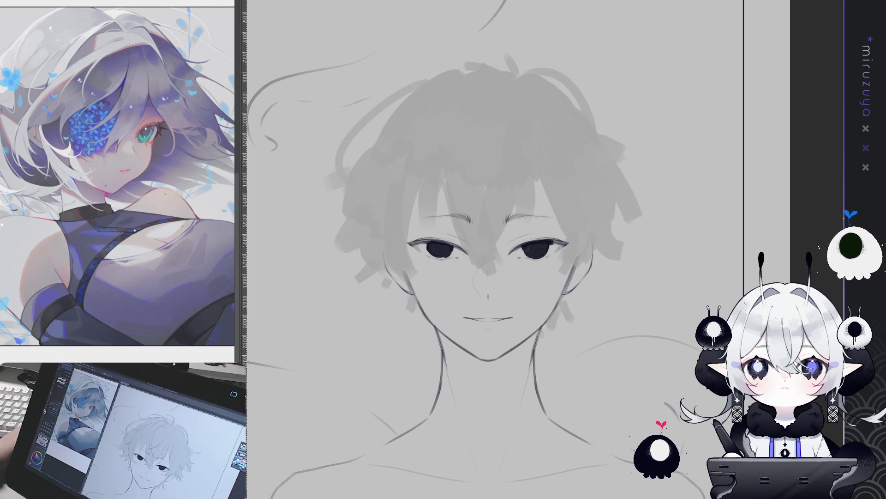
{"action": "key", "text": "ctrl+y"}
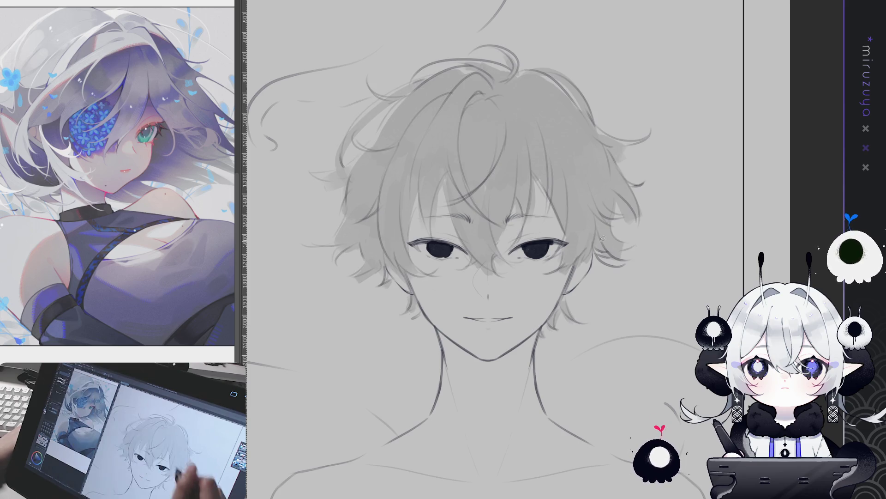
{"action": "mouse_move", "coordinate": [614, 276]}
{"action": "left_mouse_down"}
{"action": "mouse_move", "coordinate": [418, 285]}
{"action": "mouse_move", "coordinate": [302, 255]}
{"action": "left_mouse_up"}
{"action": "mouse_move", "coordinate": [294, 176]}
{"action": "left_mouse_down"}
{"action": "mouse_move", "coordinate": [695, 203]}
{"action": "mouse_move", "coordinate": [647, 295]}
{"action": "left_mouse_up"}
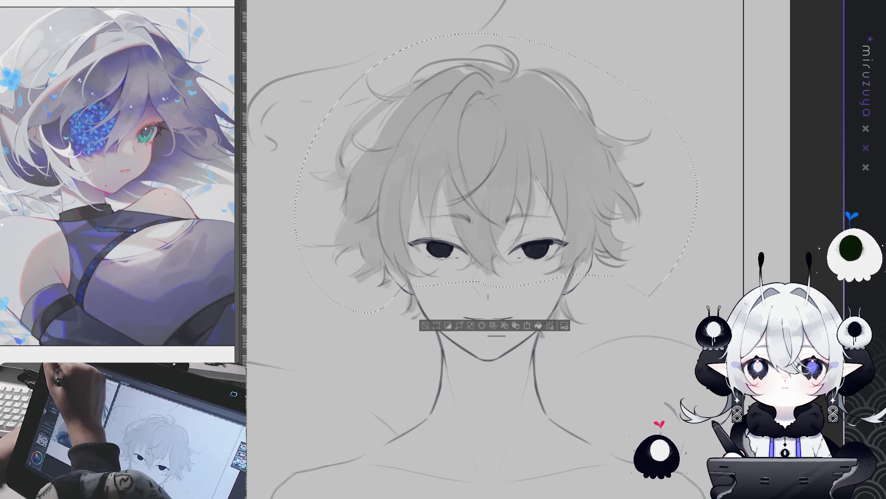
{"action": "key", "text": "Down"}
{"action": "key", "text": "Down"}
{"action": "key", "text": "Down"}
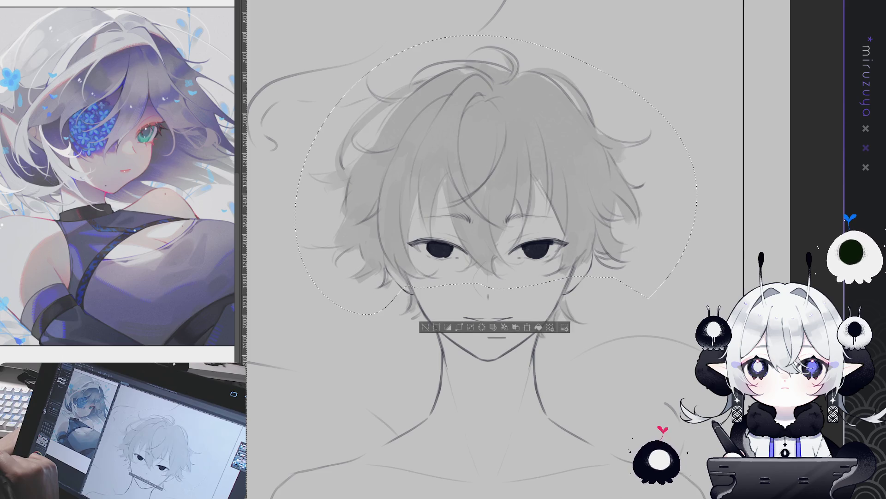
{"action": "key", "text": "Down"}
{"action": "key", "text": "Down"}
{"action": "key", "text": "Down"}
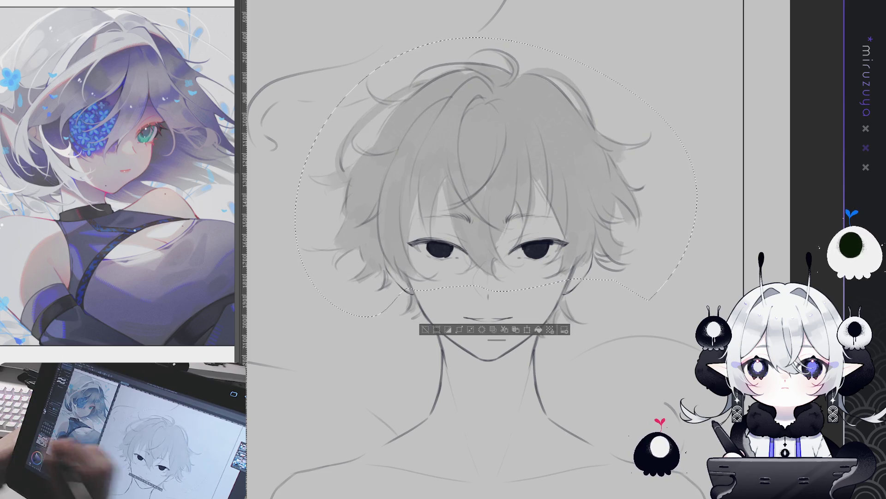
{"action": "left_click", "coordinate": [429, 332]}
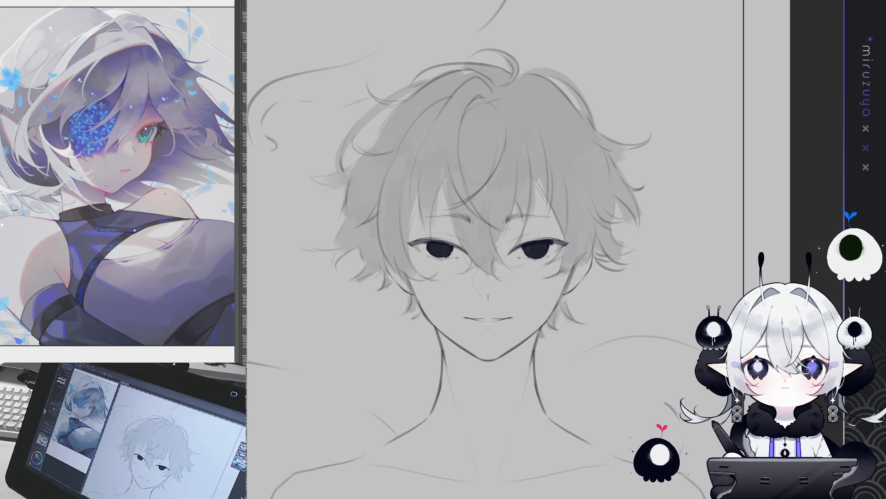
Zoom in on the face and compare hair colourings, keeping the light grey
{"action": "key", "text": "ctrl+plus"}
{"action": "key", "text": "ctrl+plus"}
{"action": "key", "text": "ctrl+plus"}
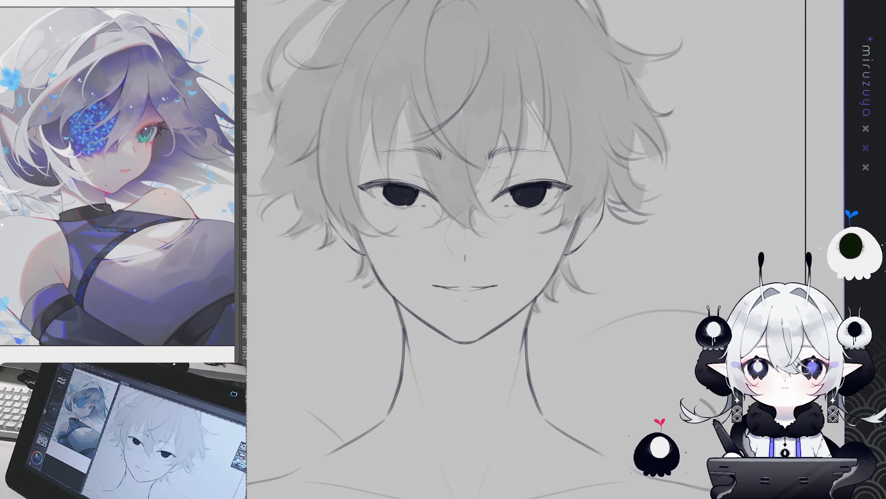
{"action": "key", "text": "ctrl+plus"}
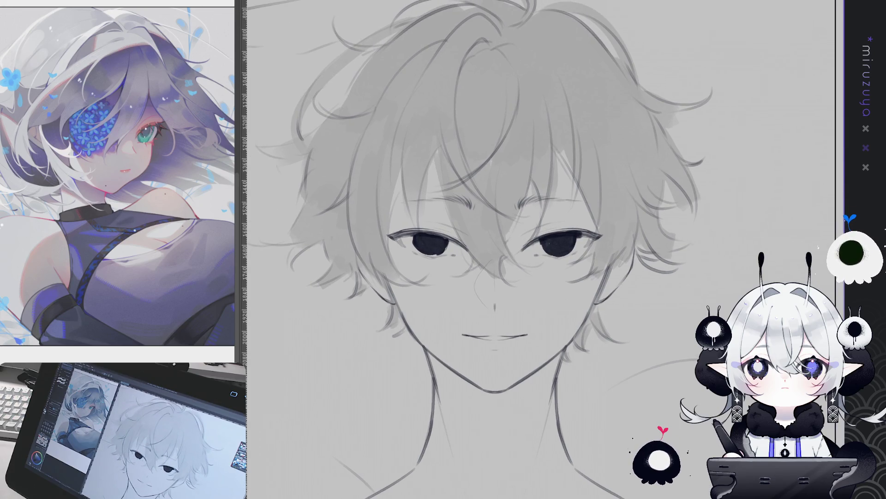
{"action": "key", "text": "ctrl+minus"}
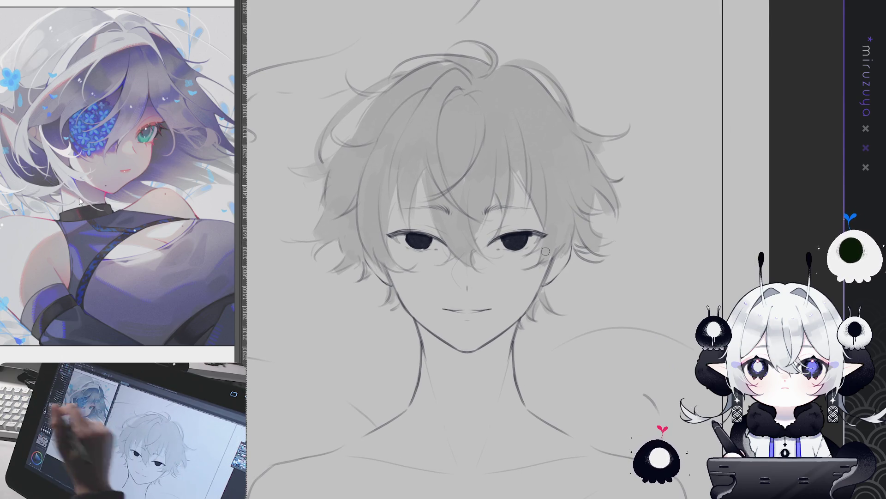
{"action": "key", "text": "ctrl+z"}
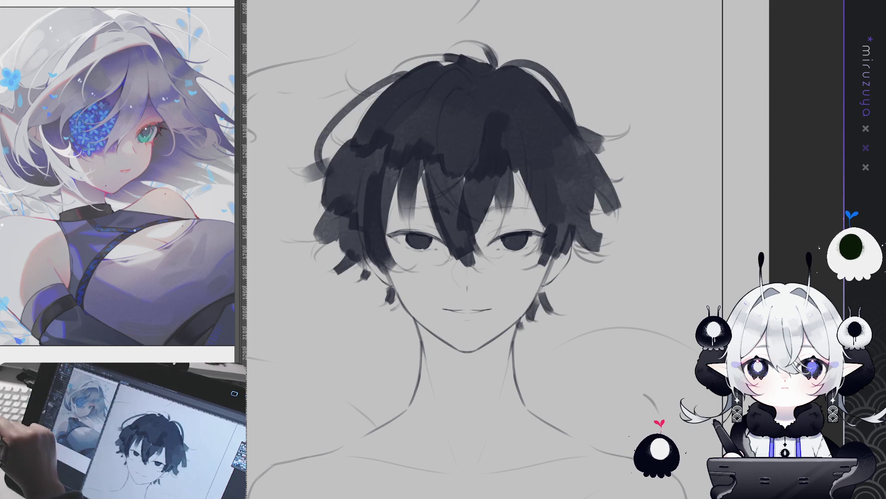
{"action": "key", "text": "ctrl+y"}
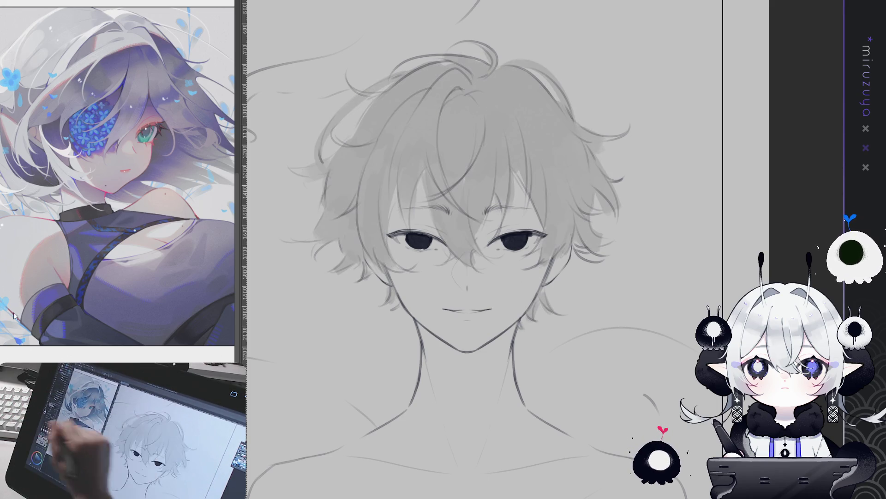
Paint a black streak down the forehead hair, then lasso around the head
{"action": "mouse_move", "coordinate": [460, 73]}
{"action": "left_mouse_down"}
{"action": "mouse_move", "coordinate": [440, 111]}
{"action": "mouse_move", "coordinate": [434, 155]}
{"action": "mouse_move", "coordinate": [447, 198]}
{"action": "mouse_move", "coordinate": [427, 148]}
{"action": "mouse_move", "coordinate": [411, 208]}
{"action": "mouse_move", "coordinate": [401, 198]}
{"action": "mouse_move", "coordinate": [453, 75]}
{"action": "left_mouse_up"}
{"action": "mouse_move", "coordinate": [410, 222]}
{"action": "left_mouse_down"}
{"action": "mouse_move", "coordinate": [432, 117]}
{"action": "mouse_move", "coordinate": [455, 215]}
{"action": "left_mouse_up"}
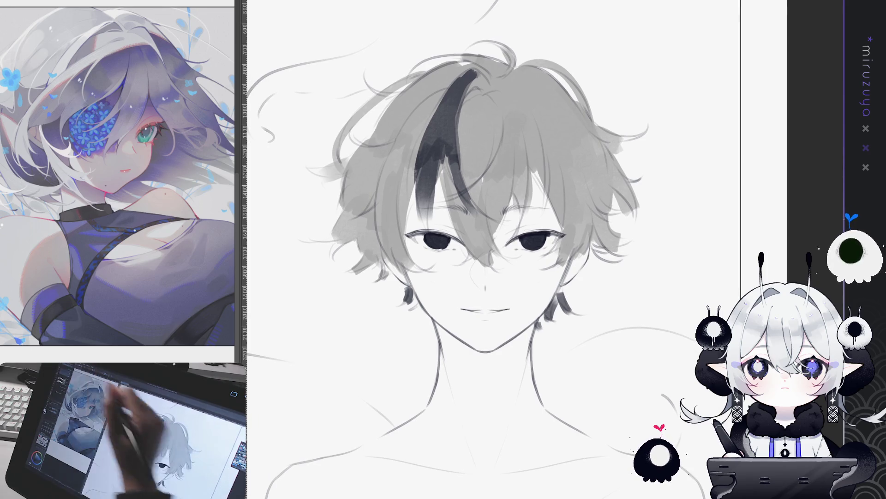
{"action": "mouse_move", "coordinate": [609, 300]}
{"action": "left_mouse_down"}
{"action": "mouse_move", "coordinate": [519, 342]}
{"action": "mouse_move", "coordinate": [549, 250]}
{"action": "mouse_move", "coordinate": [533, 222]}
{"action": "mouse_move", "coordinate": [522, 231]}
{"action": "mouse_move", "coordinate": [510, 277]}
{"action": "mouse_move", "coordinate": [470, 280]}
{"action": "mouse_move", "coordinate": [457, 233]}
{"action": "left_mouse_up"}
{"action": "mouse_move", "coordinate": [414, 333]}
{"action": "left_mouse_down"}
{"action": "mouse_move", "coordinate": [332, 37]}
{"action": "mouse_move", "coordinate": [619, 311]}
{"action": "mouse_move", "coordinate": [574, 332]}
{"action": "left_mouse_up"}
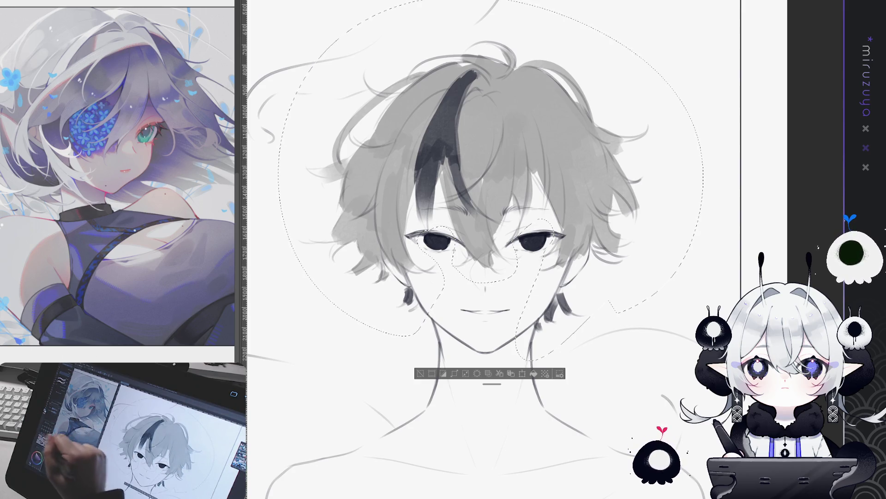
Try lightening the hair and a white streak, reverting both to keep the dark streak
{"action": "left_click", "coordinate": [536, 373]}
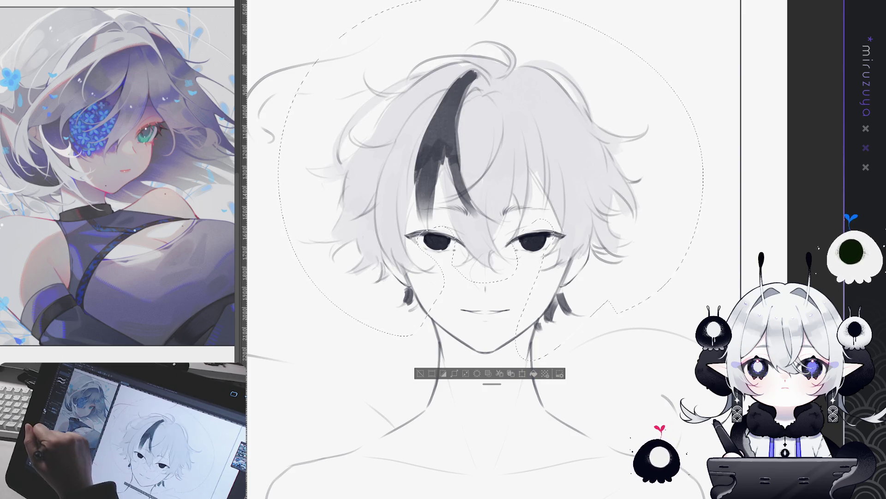
{"action": "key", "text": "ctrl+z"}
{"action": "left_click_drag", "start_coordinate": [633, 334], "coordinate": [619, 324]}
{"action": "key", "text": "ctrl+d"}
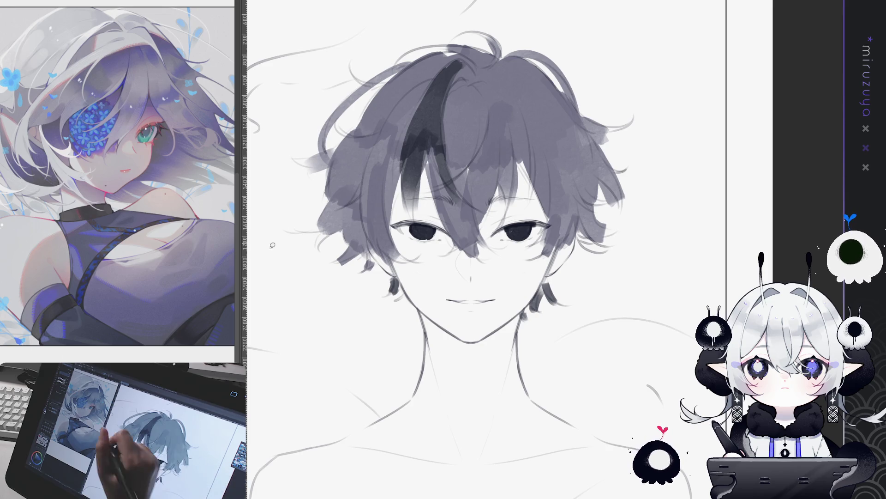
{"action": "key", "text": "ctrl+y"}
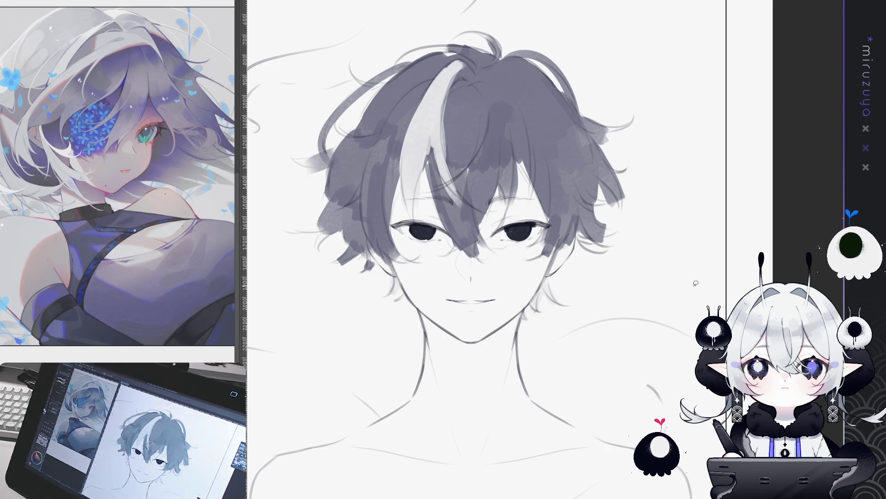
{"action": "left_click_drag", "start_coordinate": [692, 289], "coordinate": [729, 284]}
{"action": "key", "text": "ctrl+z"}
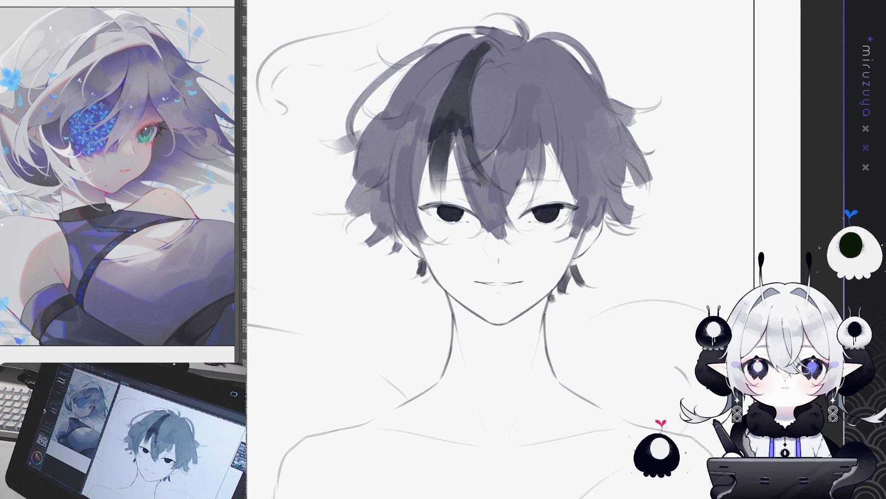
Lasso the head and desaturate the hair to neutral grey with Ctrl+Shift+U
{"action": "left_click_drag", "start_coordinate": [360, 2], "coordinate": [623, 275]}
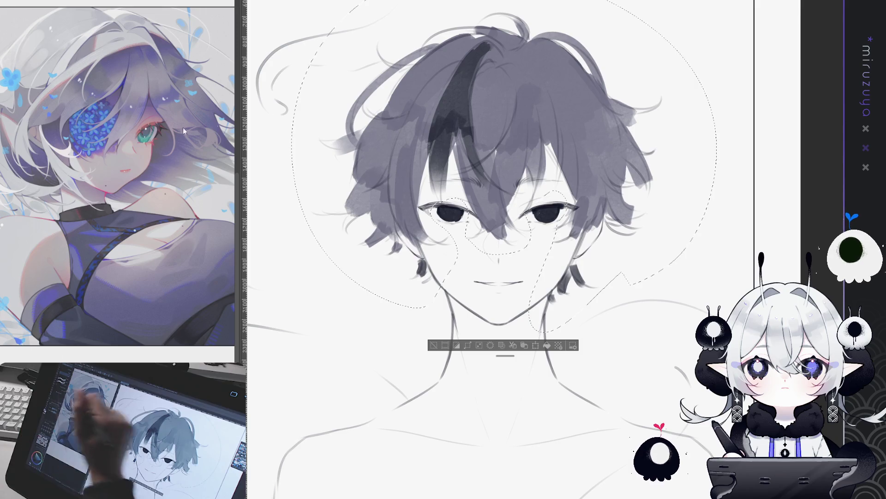
{"action": "key", "text": "ctrl+shift+u"}
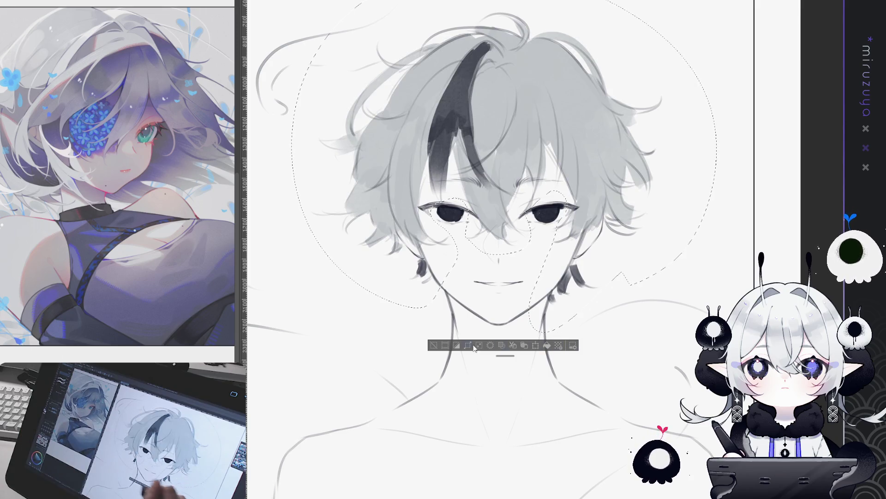
{"action": "key", "text": "ctrl+d"}
{"action": "mouse_move", "coordinate": [724, 310]}
{"action": "left_mouse_down"}
{"action": "mouse_move", "coordinate": [711, 302]}
{"action": "mouse_move", "coordinate": [751, 331]}
{"action": "left_mouse_up"}
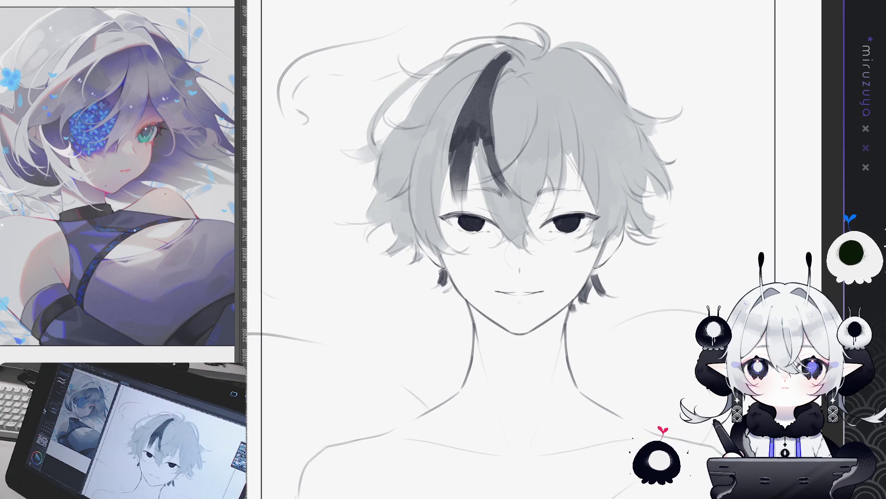
{"action": "scroll", "coordinate": [517, 249], "scroll_direction": "down", "scroll_amount": 3}
{"action": "scroll", "coordinate": [517, 249], "scroll_direction": "up", "scroll_amount": 3}
{"action": "left_click_drag", "start_coordinate": [736, 304], "coordinate": [706, 254]}
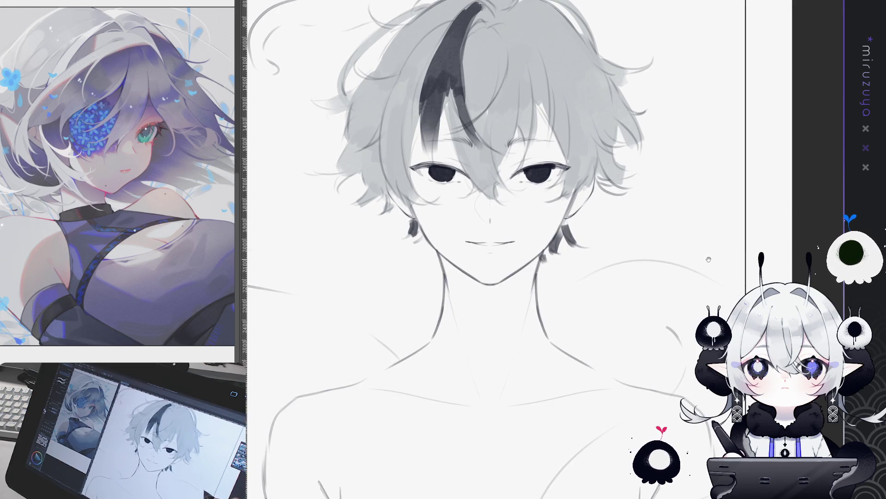
{"action": "key", "text": "ctrl+plus"}
{"action": "key", "text": "ctrl+plus"}
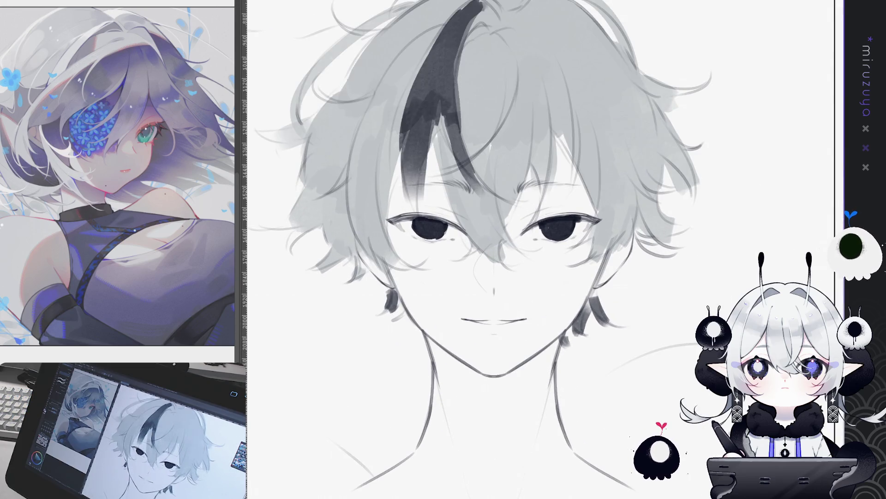
{"action": "key", "text": "ctrl+plus"}
{"action": "key", "text": "ctrl+plus"}
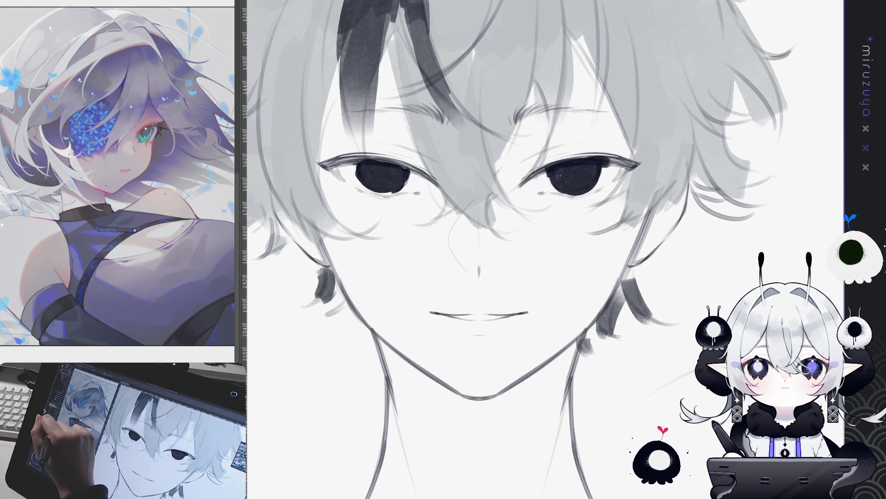
Fill the patchy streak into a solid dark band and shade the hair with a dark gradient
{"action": "key", "text": "bracketleft"}
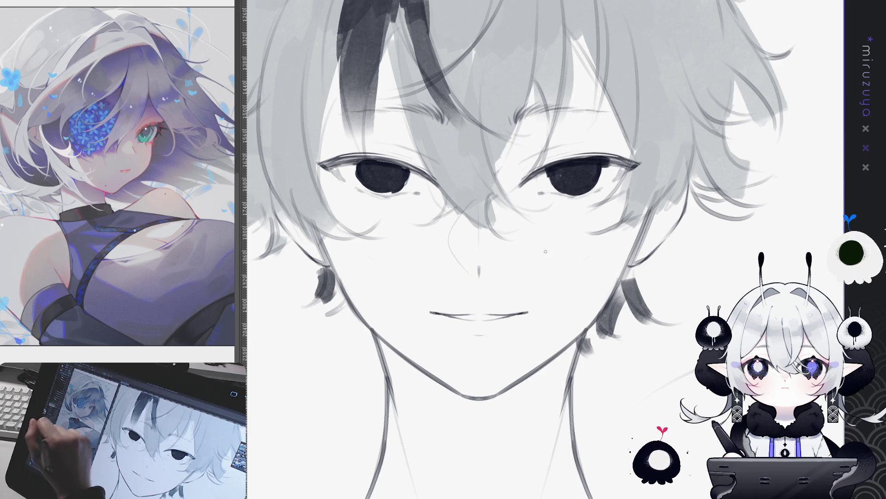
{"action": "scroll", "coordinate": [546, 251], "scroll_direction": "down", "scroll_amount": 3}
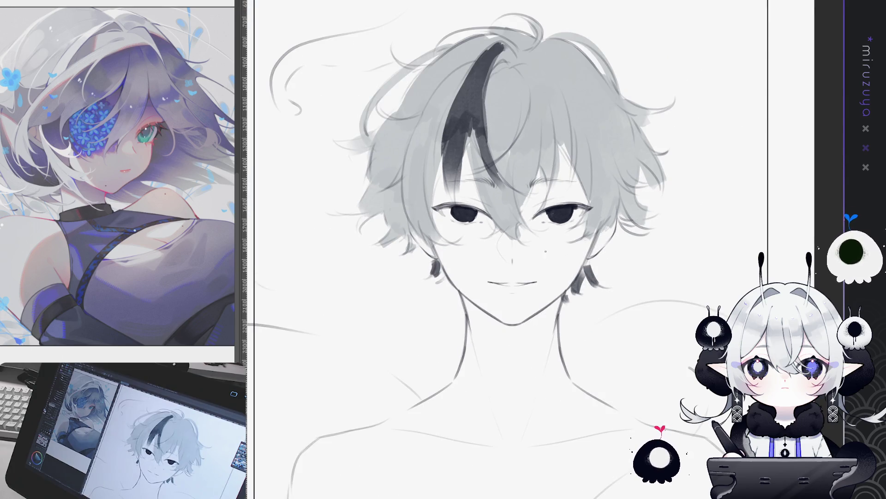
{"action": "key", "text": "ctrl+a"}
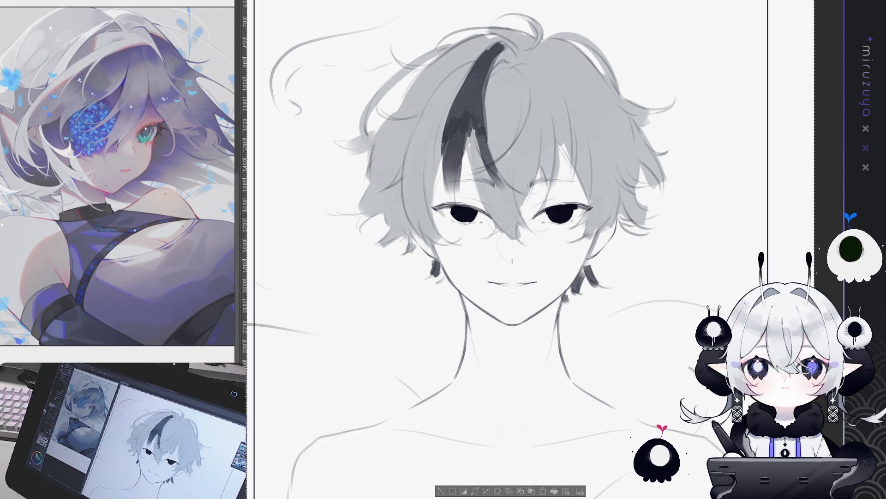
{"action": "left_click_drag", "start_coordinate": [496, 48], "coordinate": [451, 184]}
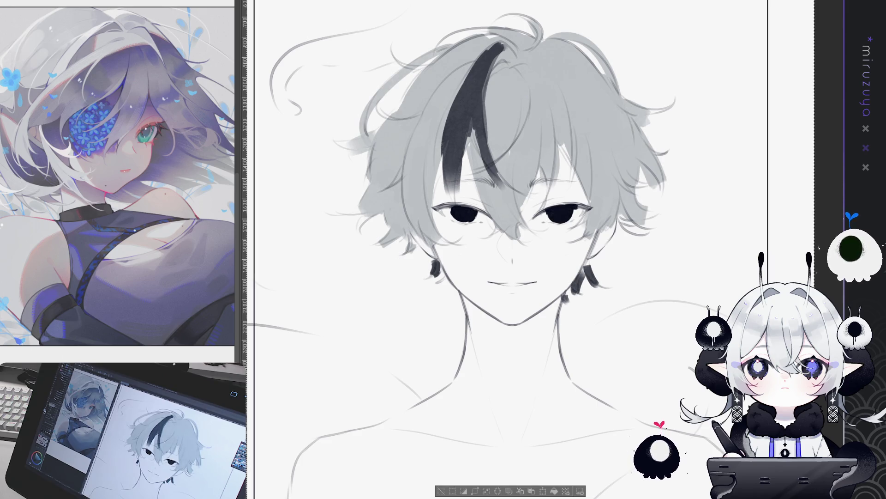
{"action": "key", "text": "ctrl+z"}
{"action": "key", "text": "ctrl+y"}
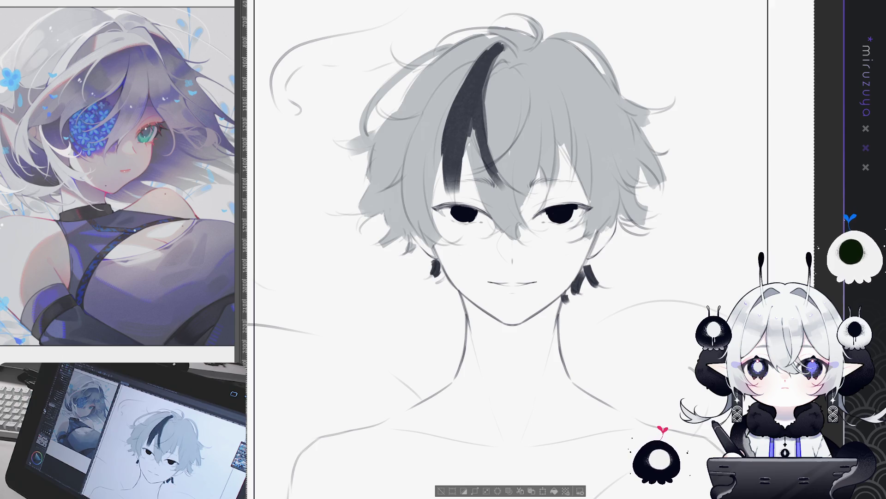
{"action": "scroll", "coordinate": [508, 250], "scroll_direction": "up", "scroll_amount": 1}
{"action": "key", "text": "ctrl+d"}
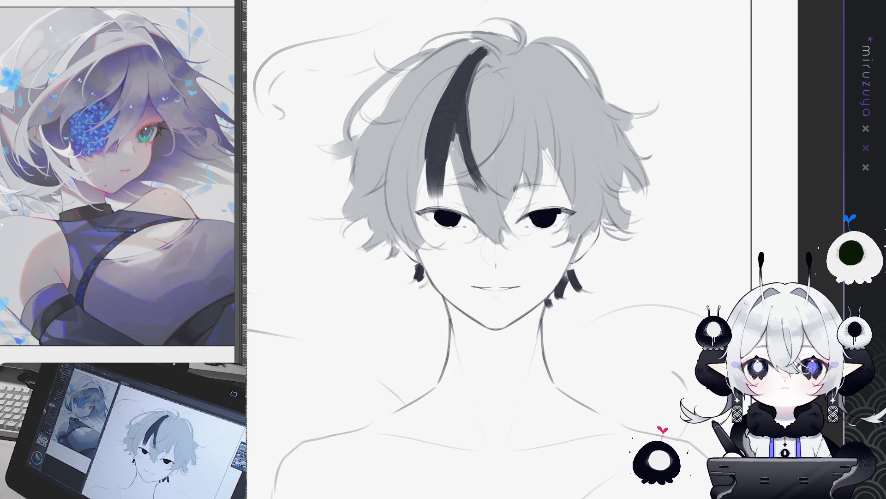
{"action": "left_click_drag", "start_coordinate": [480, 69], "coordinate": [481, 260]}
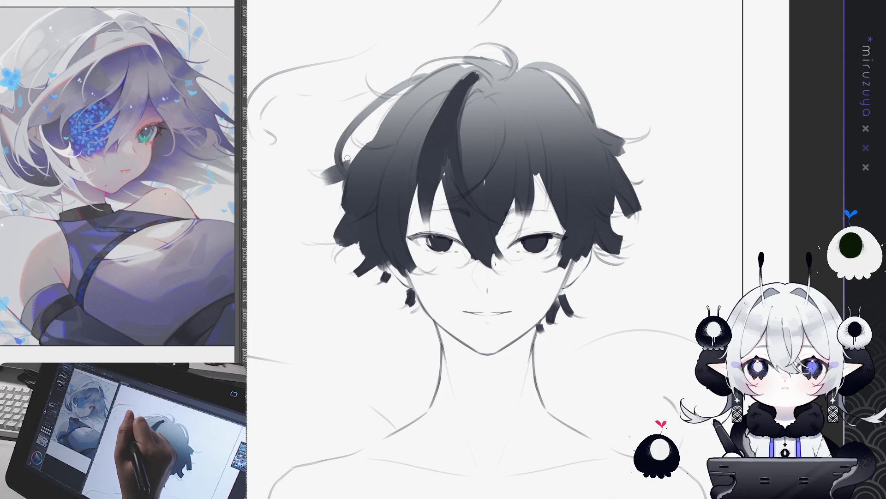
{"action": "left_click_drag", "start_coordinate": [337, 165], "coordinate": [317, 184]}
{"action": "mouse_move", "coordinate": [342, 214]}
{"action": "left_mouse_down"}
{"action": "mouse_move", "coordinate": [329, 237]}
{"action": "mouse_move", "coordinate": [360, 252]}
{"action": "left_mouse_up"}
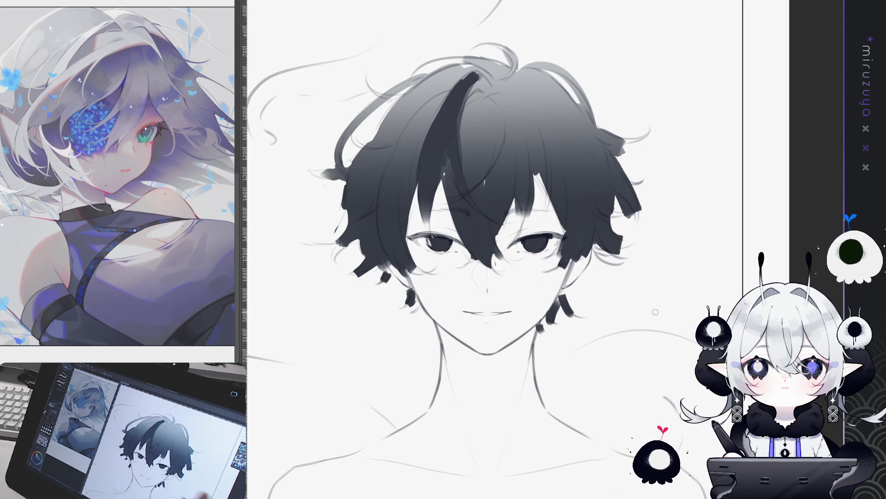
{"action": "mouse_move", "coordinate": [402, 303]}
{"action": "left_mouse_down"}
{"action": "mouse_move", "coordinate": [413, 295]}
{"action": "mouse_move", "coordinate": [384, 270]}
{"action": "mouse_move", "coordinate": [358, 271]}
{"action": "mouse_move", "coordinate": [348, 248]}
{"action": "left_mouse_up"}
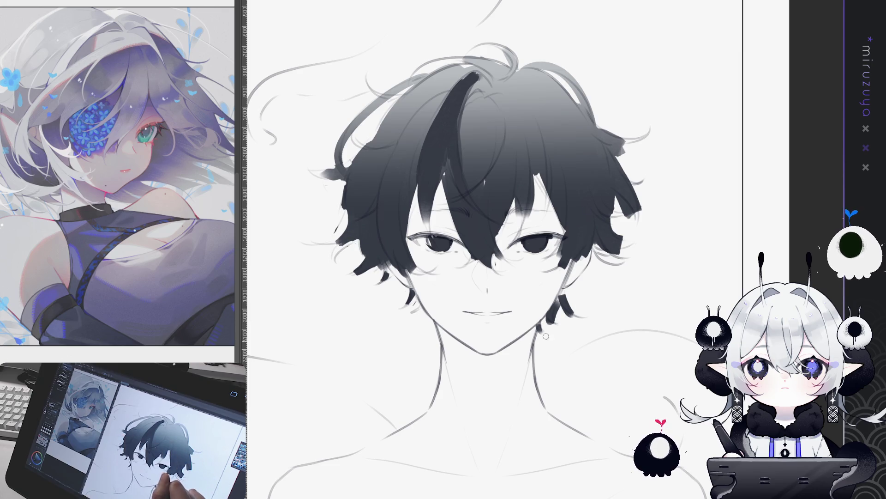
{"action": "mouse_move", "coordinate": [566, 293]}
{"action": "left_mouse_down"}
{"action": "mouse_move", "coordinate": [571, 314]}
{"action": "mouse_move", "coordinate": [574, 287]}
{"action": "left_mouse_up"}
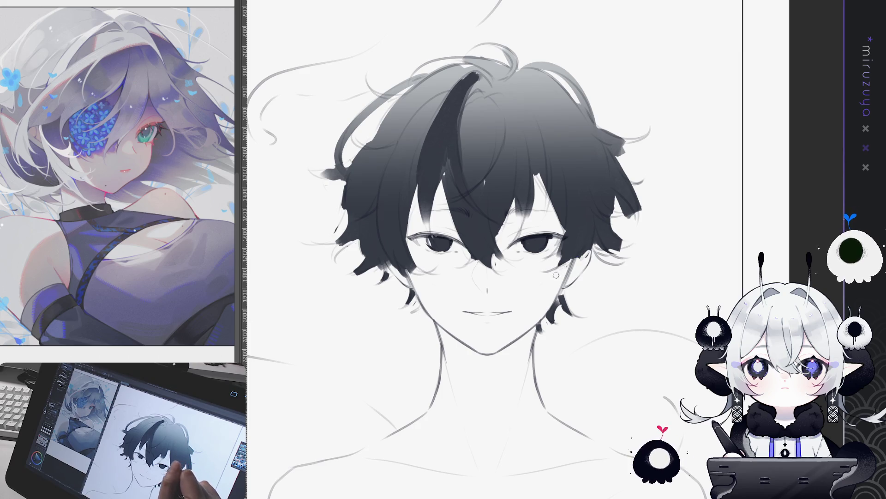
{"action": "left_click_drag", "start_coordinate": [534, 187], "coordinate": [523, 229]}
{"action": "left_click_drag", "start_coordinate": [531, 193], "coordinate": [519, 220]}
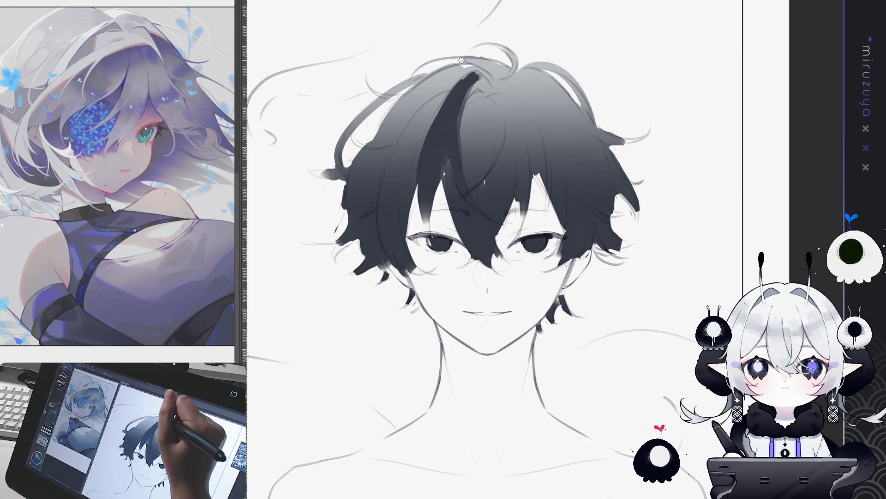
{"action": "scroll", "coordinate": [485, 208], "scroll_direction": "down", "scroll_amount": 1}
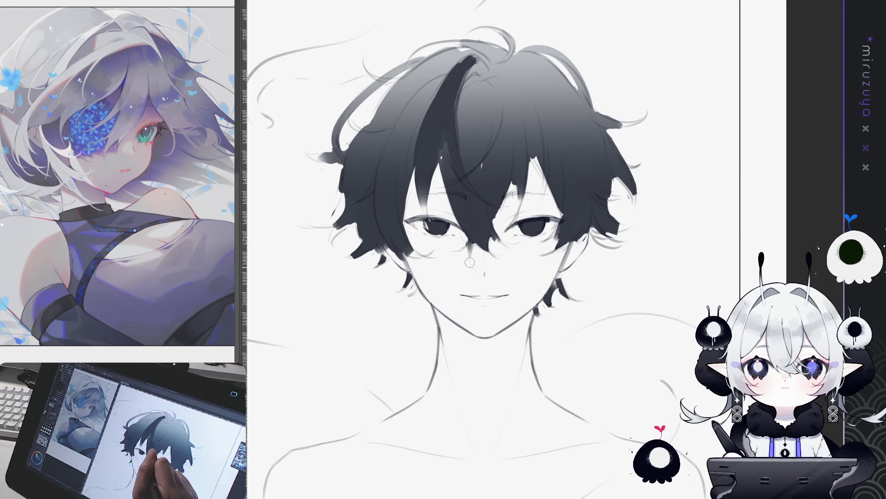
{"action": "left_click_drag", "start_coordinate": [469, 276], "coordinate": [472, 252]}
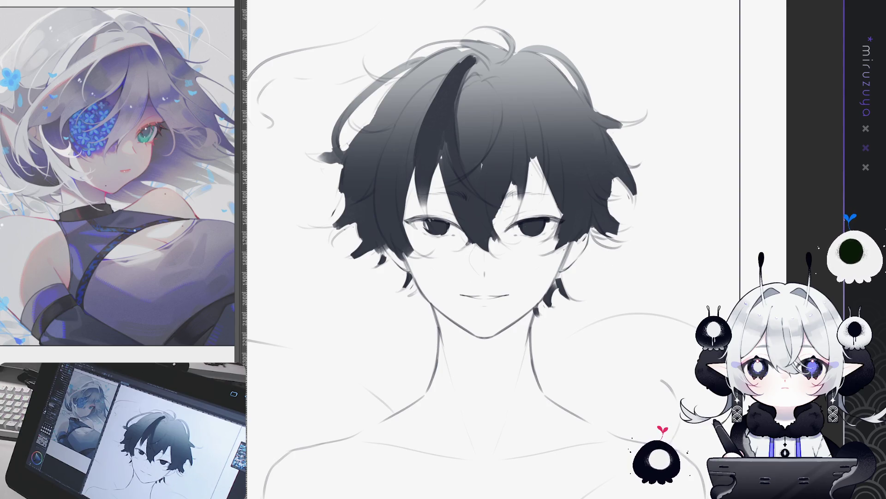
{"action": "key", "text": "ctrl+z"}
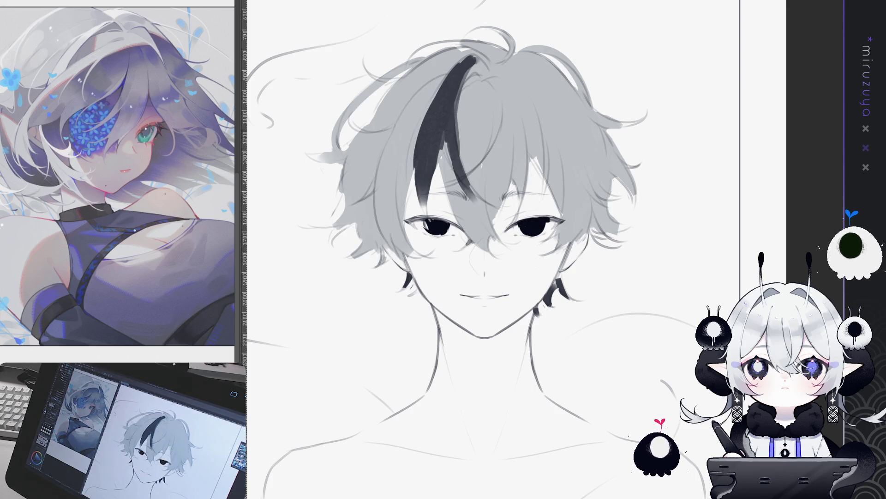
{"action": "scroll", "coordinate": [475, 250], "scroll_direction": "down", "scroll_amount": 1}
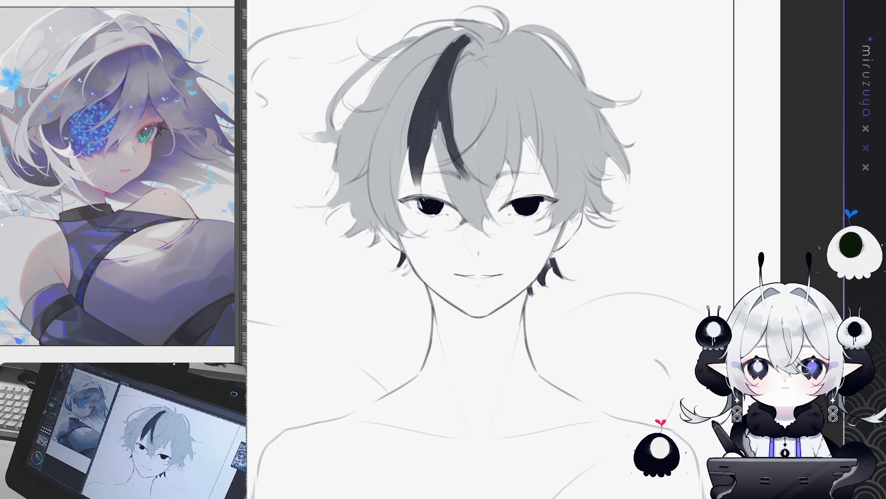
{"action": "scroll", "coordinate": [557, 268], "scroll_direction": "up", "scroll_amount": 1}
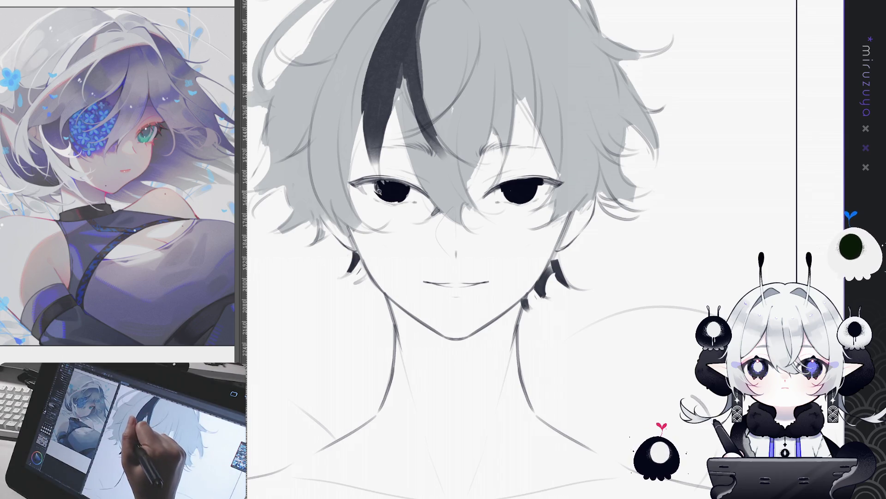
{"action": "left_click_drag", "start_coordinate": [399, 184], "coordinate": [363, 179]}
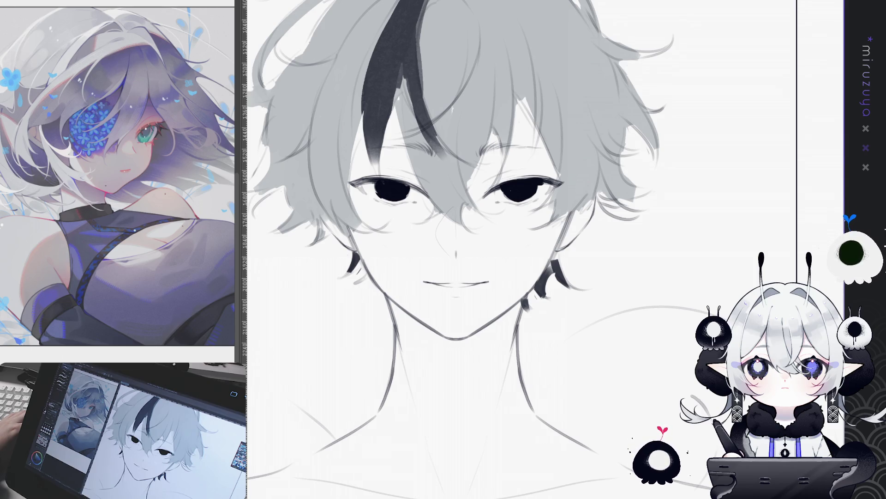
{"action": "key", "text": "ctrl+0"}
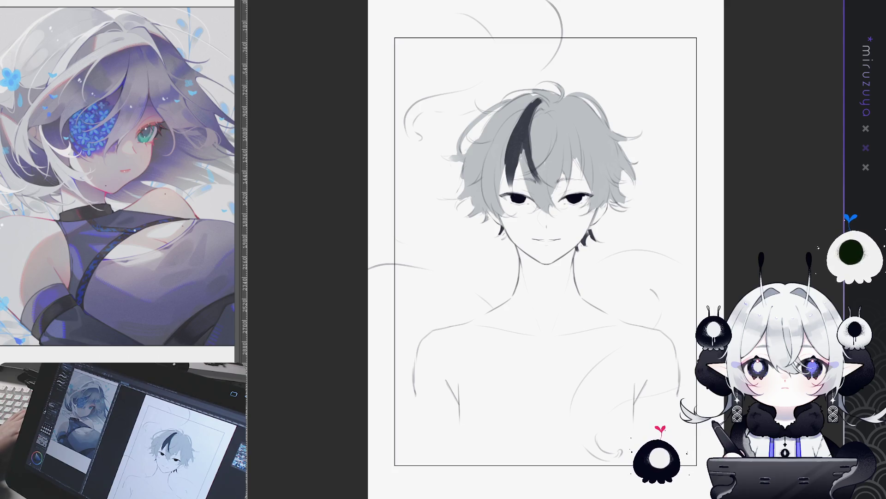
{"action": "key", "text": "ctrl+plus"}
{"action": "left_click_drag", "start_coordinate": [515, 390], "coordinate": [479, 430]}
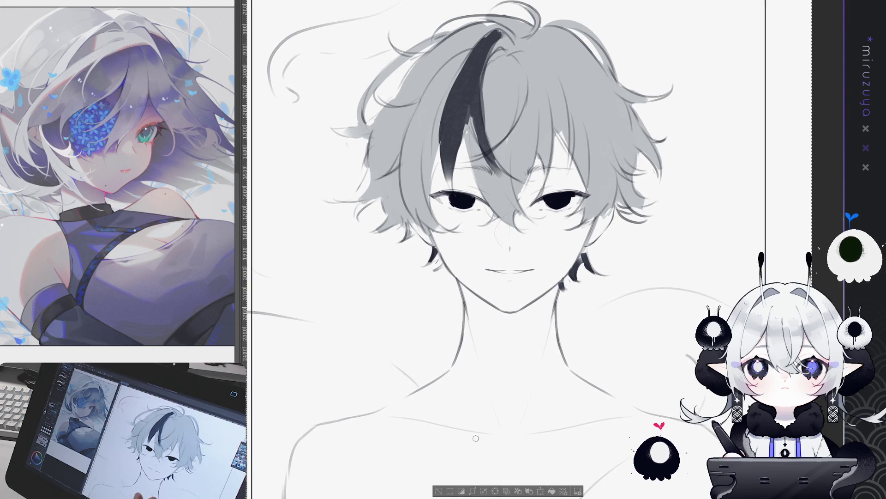
{"action": "left_click", "coordinate": [438, 491]}
{"action": "key", "text": "ctrl+z"}
{"action": "key", "text": "ctrl+y"}
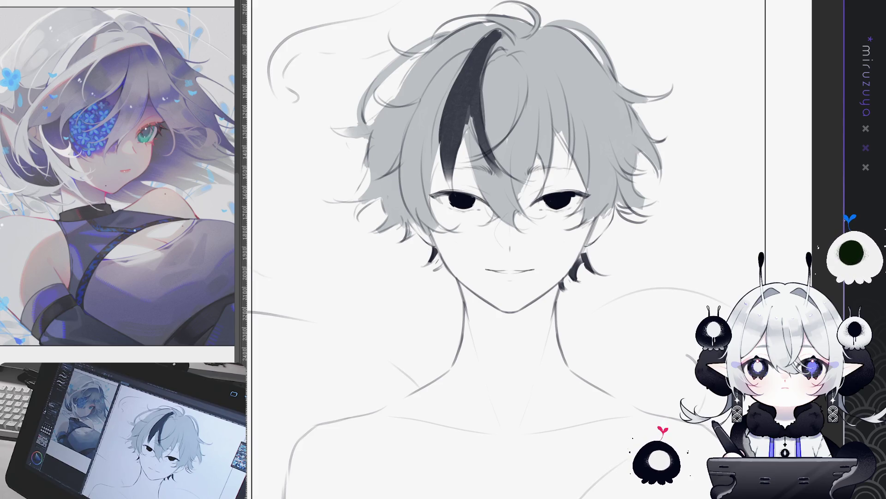
{"action": "key", "text": "ctrl+a"}
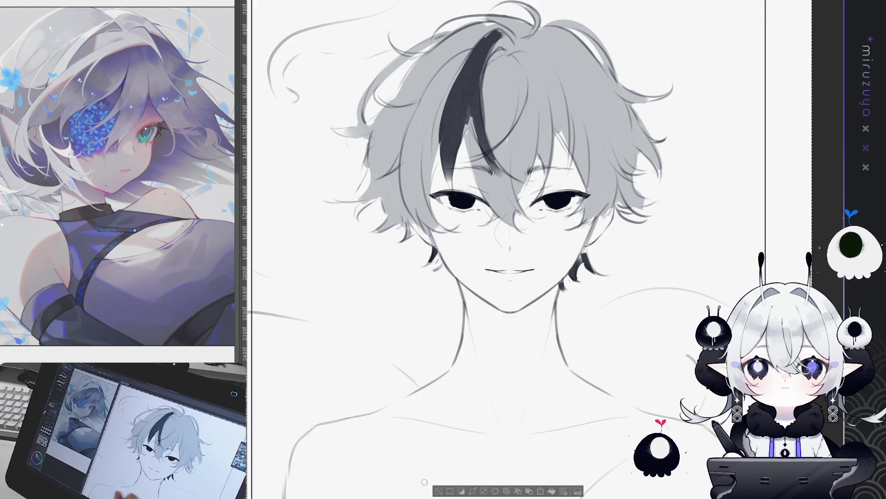
{"action": "key", "text": "ctrl+d"}
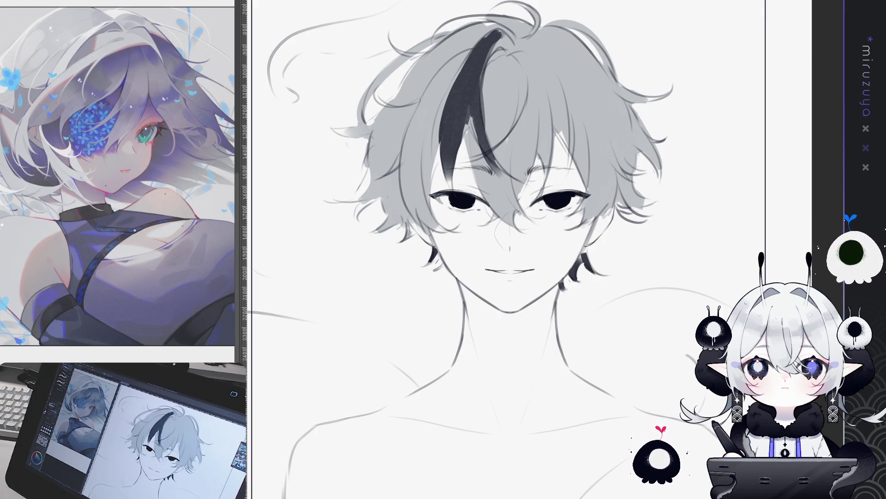
{"action": "key", "text": "ctrl+plus"}
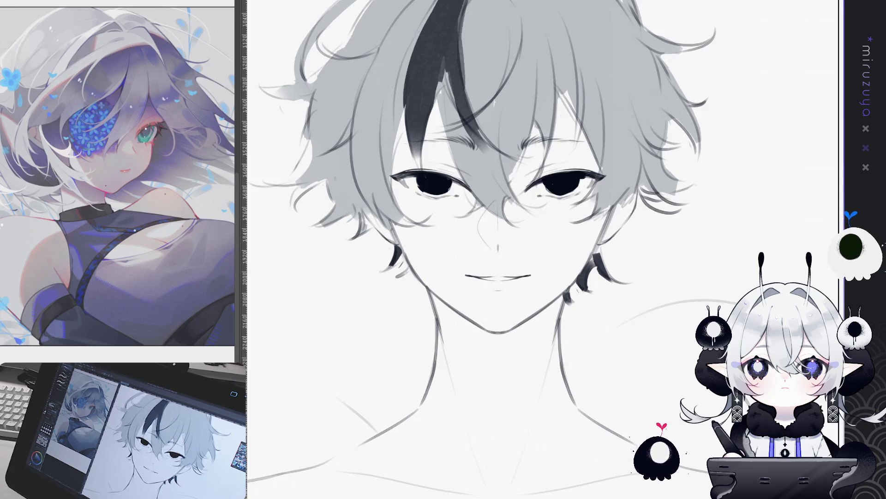
Add thin hair strands above the right-side eye
{"action": "left_click_drag", "start_coordinate": [508, 231], "coordinate": [542, 235]}
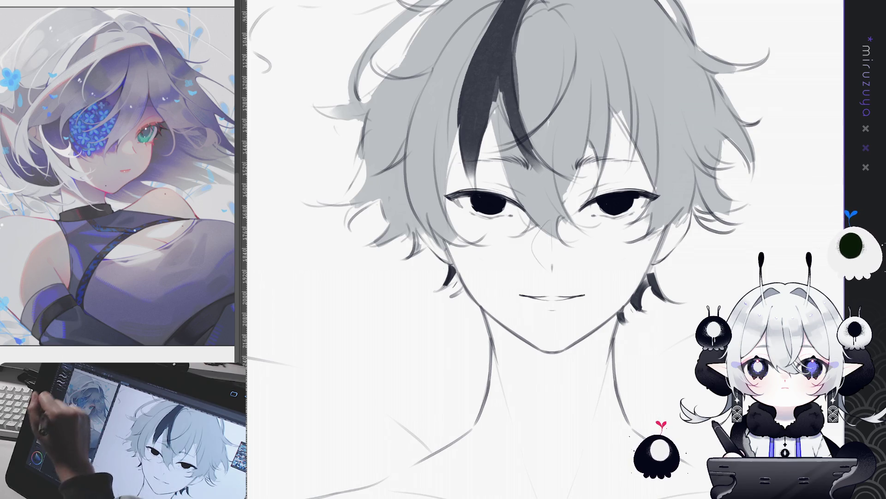
{"action": "left_click_drag", "start_coordinate": [666, 248], "coordinate": [626, 257]}
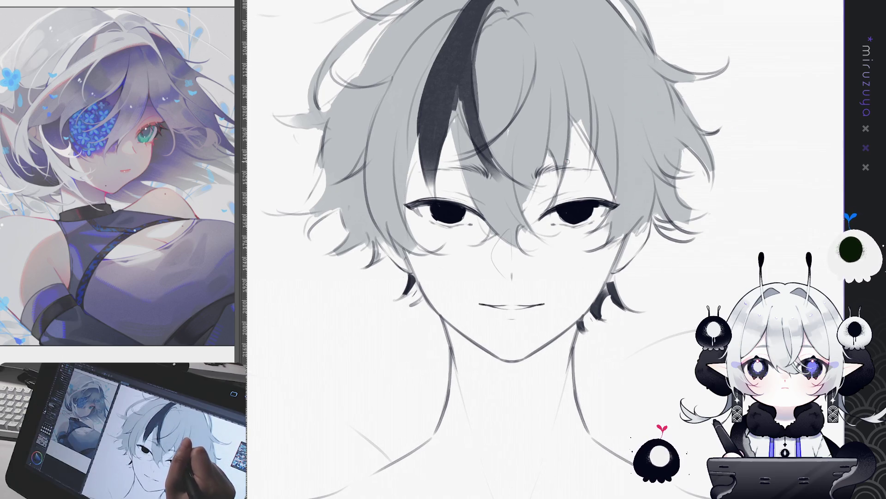
{"action": "mouse_move", "coordinate": [576, 183]}
{"action": "left_mouse_down"}
{"action": "mouse_move", "coordinate": [572, 206]}
{"action": "mouse_move", "coordinate": [569, 195]}
{"action": "left_mouse_up"}
{"action": "left_click_drag", "start_coordinate": [574, 162], "coordinate": [571, 204]}
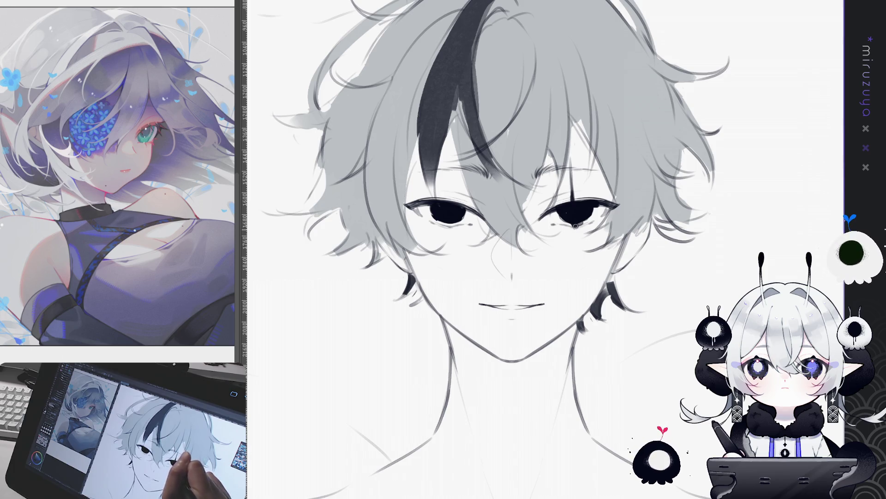
Draw long, thin vertical tear lines through and below the right-side eye
{"action": "left_click_drag", "start_coordinate": [575, 230], "coordinate": [574, 288]}
{"action": "key", "text": "ctrl+z"}
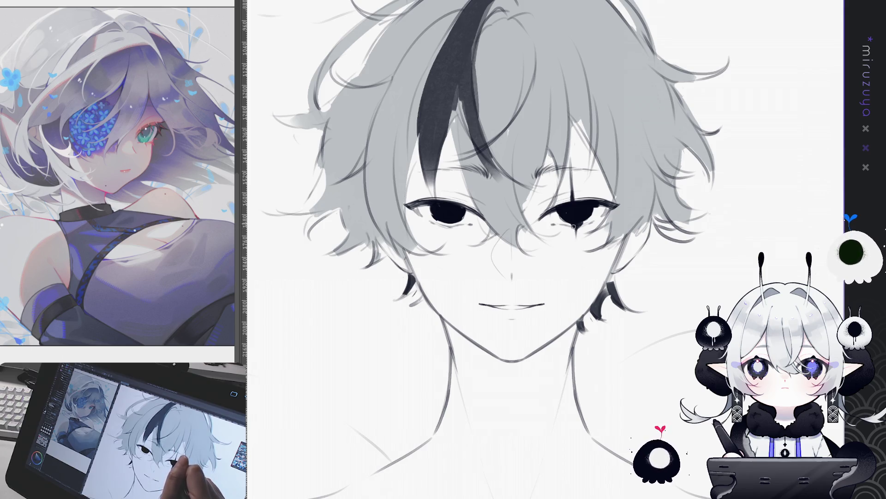
{"action": "left_click_drag", "start_coordinate": [575, 223], "coordinate": [574, 309]}
{"action": "left_click_drag", "start_coordinate": [575, 244], "coordinate": [576, 280]}
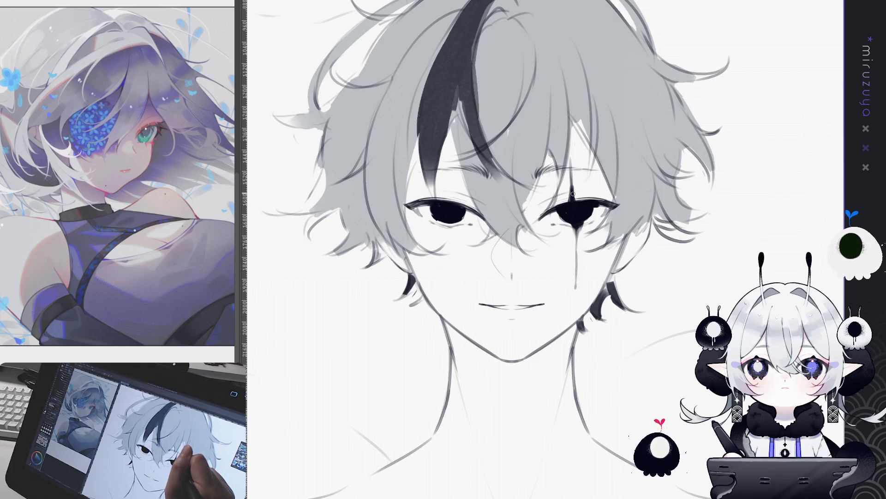
{"action": "scroll", "coordinate": [651, 258], "scroll_direction": "down", "scroll_amount": 2}
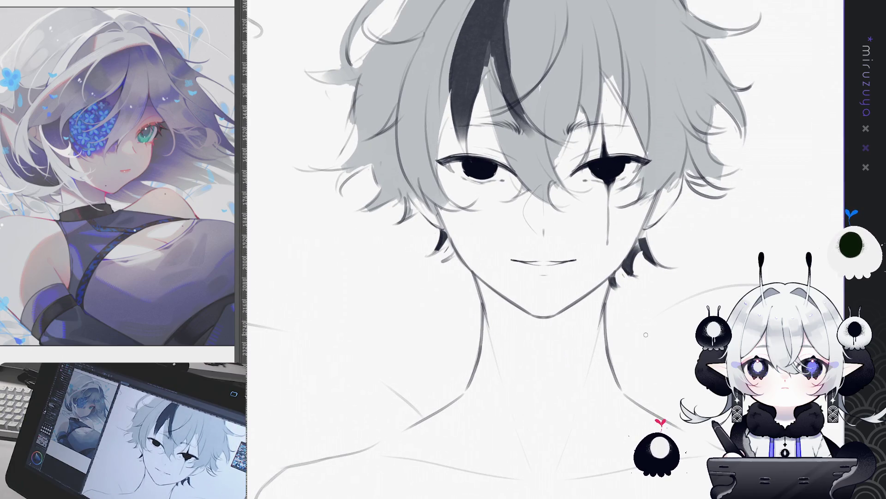
Copy the cross marking and drag the pasted copy toward the left-side eye
{"action": "mouse_move", "coordinate": [646, 335]}
{"action": "left_mouse_down"}
{"action": "mouse_move", "coordinate": [572, 413]}
{"action": "mouse_move", "coordinate": [568, 371]}
{"action": "left_mouse_up"}
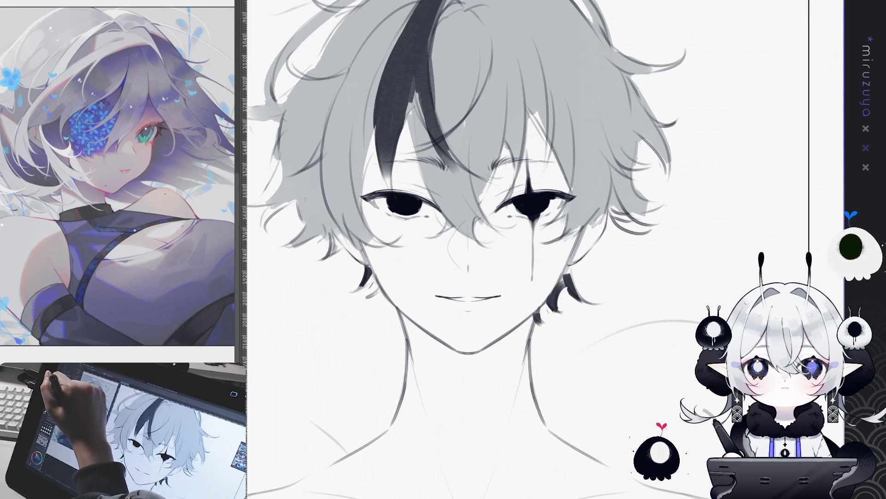
{"action": "key", "text": "ctrl+c"}
{"action": "key", "text": "ctrl+v"}
{"action": "mouse_move", "coordinate": [534, 180]}
{"action": "left_mouse_down"}
{"action": "mouse_move", "coordinate": [419, 168]}
{"action": "mouse_move", "coordinate": [409, 180]}
{"action": "left_mouse_up"}
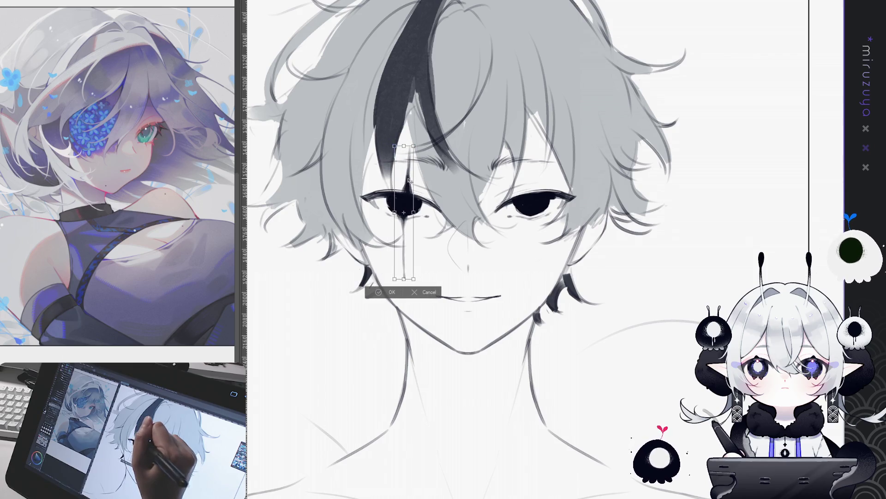
Confirm the cross marking's position on the left-side eye and clear the selection
{"action": "key", "text": "Return"}
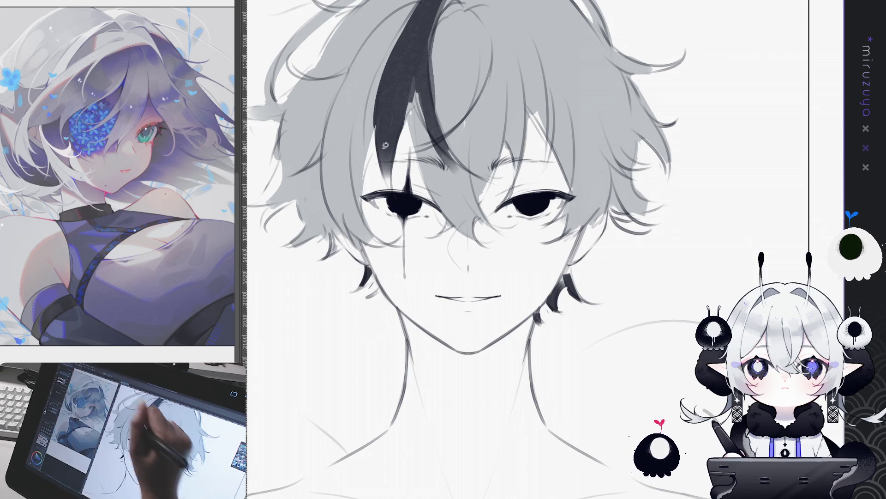
{"action": "left_click_drag", "start_coordinate": [430, 189], "coordinate": [422, 194]}
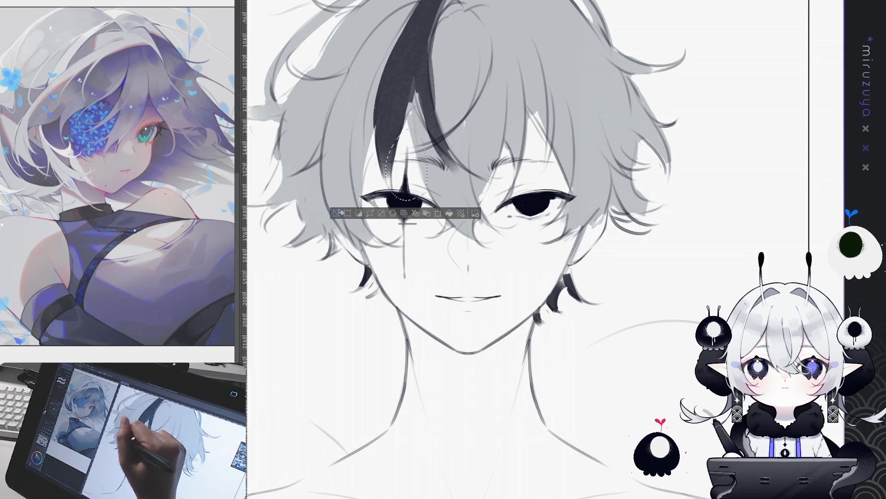
{"action": "key", "text": "ctrl+d"}
{"action": "mouse_move", "coordinate": [462, 230]}
{"action": "left_mouse_down"}
{"action": "mouse_move", "coordinate": [496, 192]}
{"action": "mouse_move", "coordinate": [443, 229]}
{"action": "left_mouse_up"}
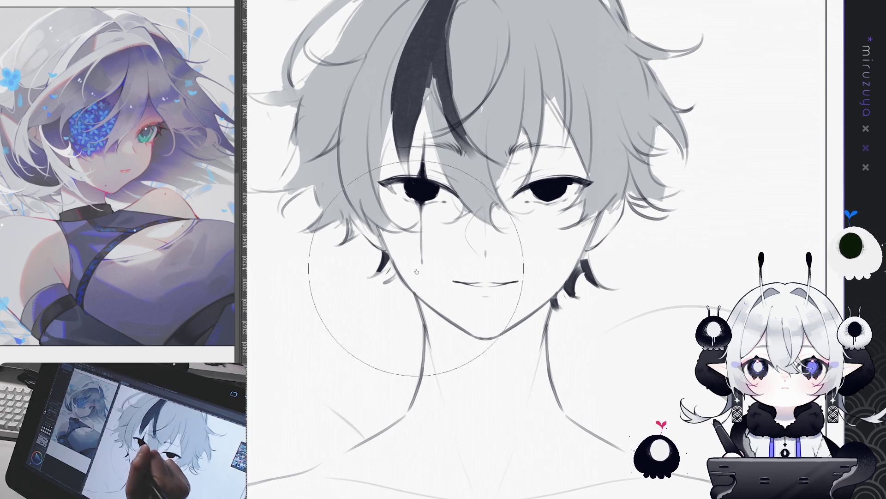
With a smaller pen, extend the drip downward below the left-side eye
{"action": "key", "text": "p"}
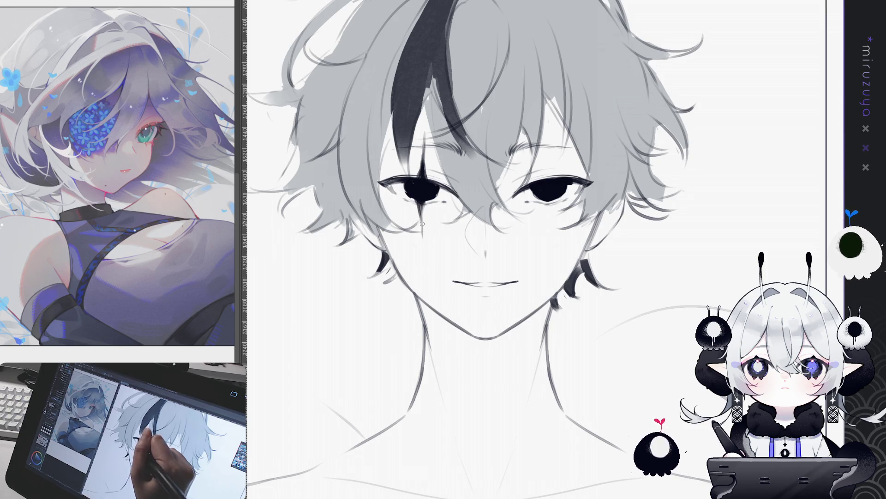
{"action": "mouse_move", "coordinate": [422, 204]}
{"action": "left_mouse_down"}
{"action": "mouse_move", "coordinate": [421, 234]}
{"action": "mouse_move", "coordinate": [415, 224]}
{"action": "mouse_move", "coordinate": [407, 236]}
{"action": "left_mouse_up"}
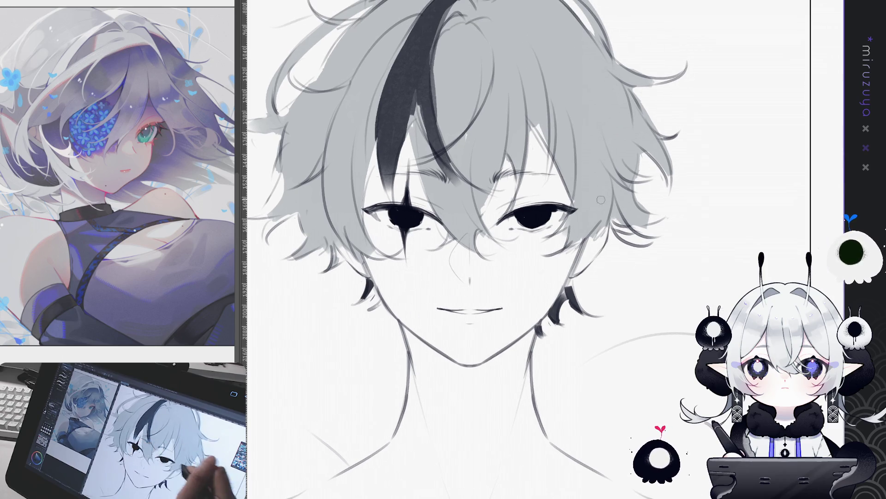
{"action": "left_click_drag", "start_coordinate": [643, 325], "coordinate": [639, 336]}
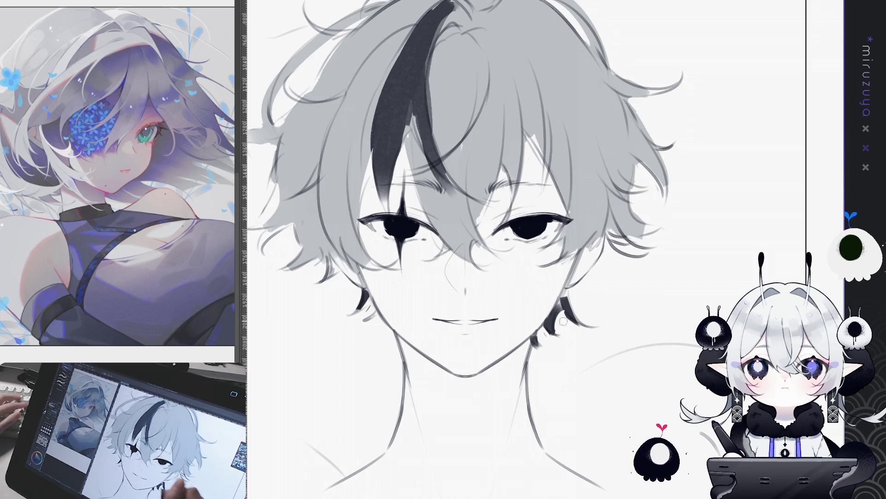
{"action": "left_click_drag", "start_coordinate": [398, 237], "coordinate": [401, 273]}
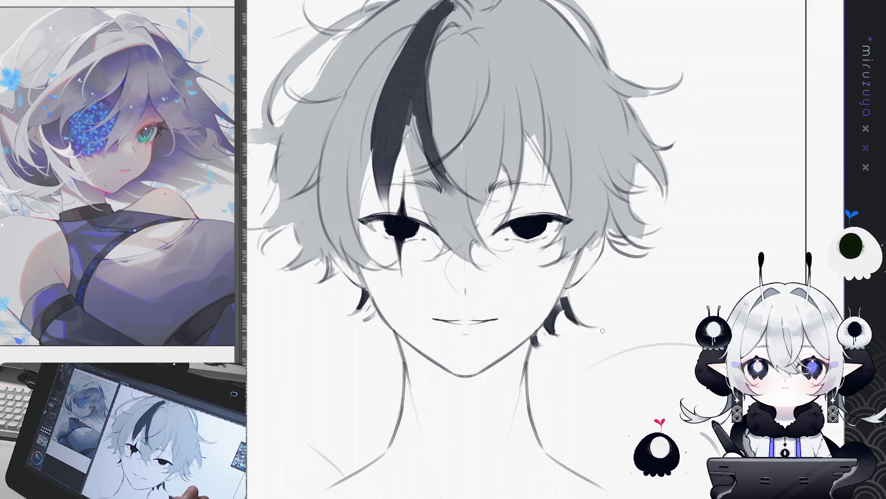
{"action": "left_click_drag", "start_coordinate": [587, 386], "coordinate": [597, 368]}
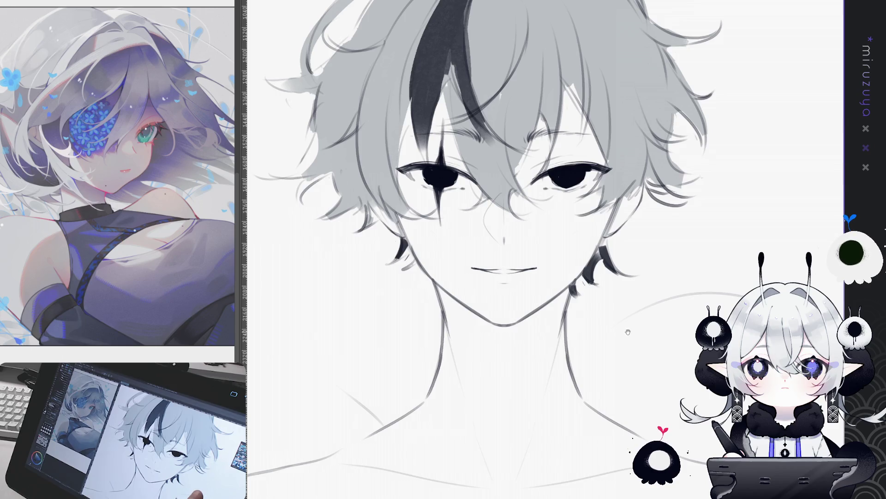
Paint a dark blended smudge at the right corner of the mouth, touching up near the ear
{"action": "left_click_drag", "start_coordinate": [629, 331], "coordinate": [644, 314]}
{"action": "mouse_move", "coordinate": [619, 347]}
{"action": "left_mouse_down"}
{"action": "mouse_move", "coordinate": [630, 334]}
{"action": "mouse_move", "coordinate": [648, 340]}
{"action": "left_mouse_up"}
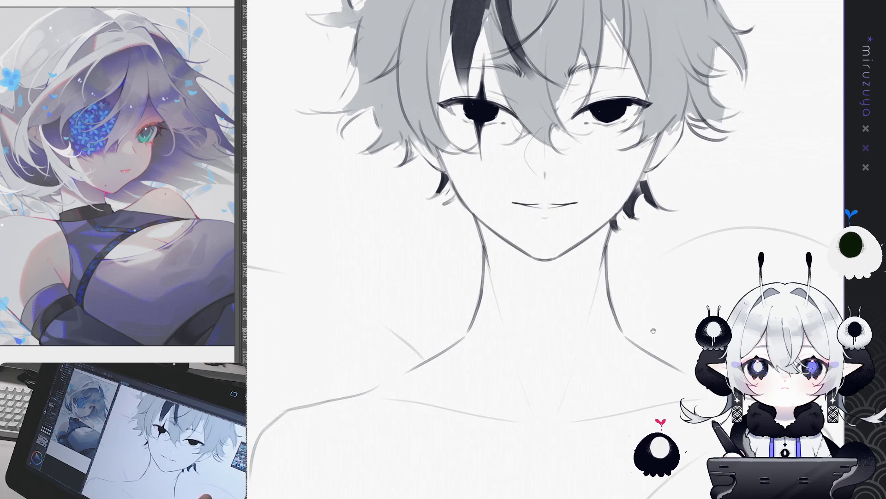
{"action": "key", "text": "ctrl+z"}
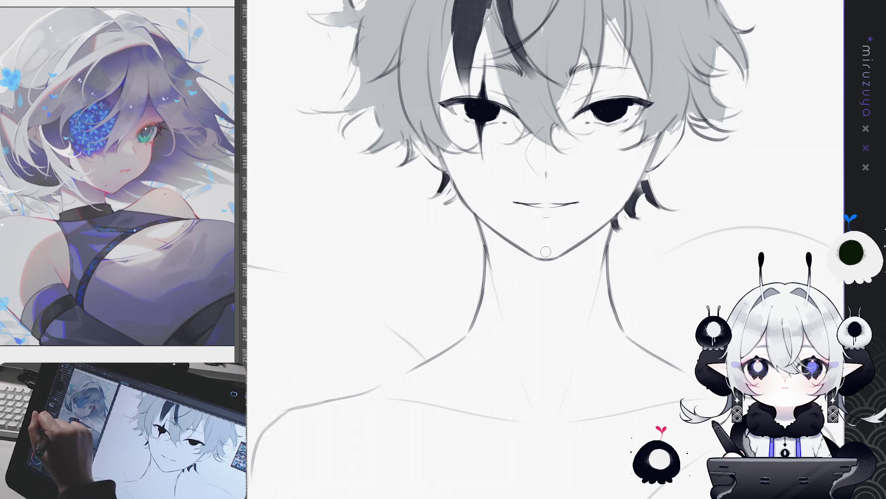
{"action": "mouse_move", "coordinate": [564, 205]}
{"action": "left_mouse_down"}
{"action": "mouse_move", "coordinate": [591, 204]}
{"action": "mouse_move", "coordinate": [581, 208]}
{"action": "mouse_move", "coordinate": [586, 218]}
{"action": "mouse_move", "coordinate": [582, 205]}
{"action": "mouse_move", "coordinate": [614, 201]}
{"action": "mouse_move", "coordinate": [544, 246]}
{"action": "mouse_move", "coordinate": [574, 243]}
{"action": "mouse_move", "coordinate": [563, 242]}
{"action": "mouse_move", "coordinate": [558, 293]}
{"action": "mouse_move", "coordinate": [531, 307]}
{"action": "mouse_move", "coordinate": [559, 293]}
{"action": "mouse_move", "coordinate": [573, 305]}
{"action": "mouse_move", "coordinate": [564, 302]}
{"action": "left_mouse_up"}
{"action": "left_click_drag", "start_coordinate": [600, 280], "coordinate": [594, 285]}
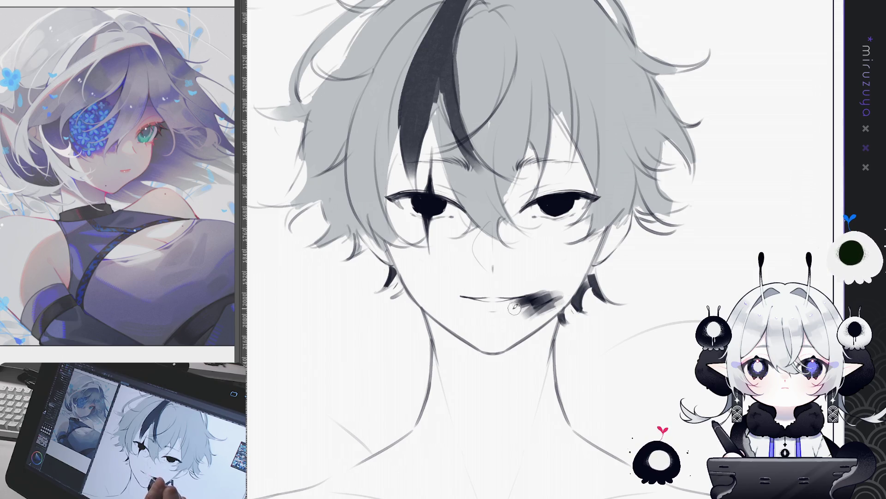
{"action": "left_click_drag", "start_coordinate": [523, 312], "coordinate": [544, 307]}
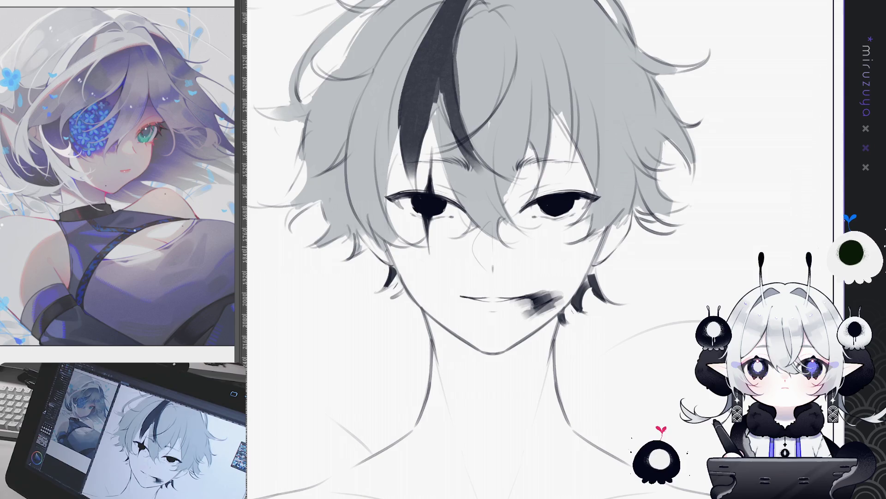
Undo the last stroke and zoom out to fit the whole head
{"action": "key", "text": "ctrl+z"}
{"action": "left_click_drag", "start_coordinate": [493, 250], "coordinate": [516, 217]}
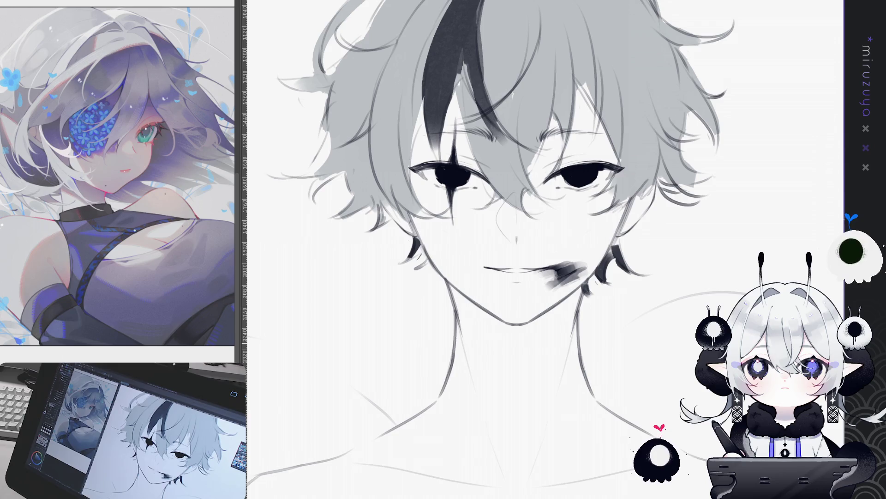
{"action": "key", "text": "ctrl+minus"}
{"action": "mouse_move", "coordinate": [726, 231]}
{"action": "left_mouse_down"}
{"action": "mouse_move", "coordinate": [764, 229]}
{"action": "mouse_move", "coordinate": [723, 220]}
{"action": "left_mouse_up"}
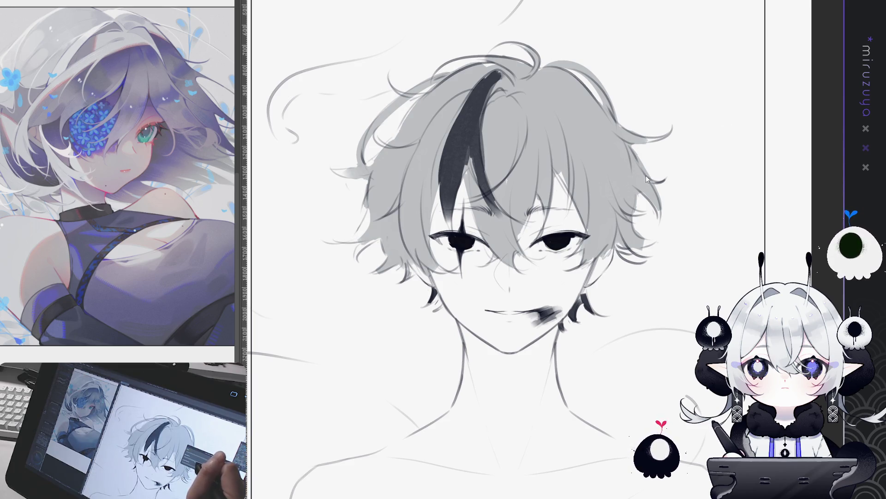
{"action": "mouse_move", "coordinate": [706, 350]}
{"action": "left_mouse_down"}
{"action": "mouse_move", "coordinate": [687, 334]}
{"action": "mouse_move", "coordinate": [683, 311]}
{"action": "left_mouse_up"}
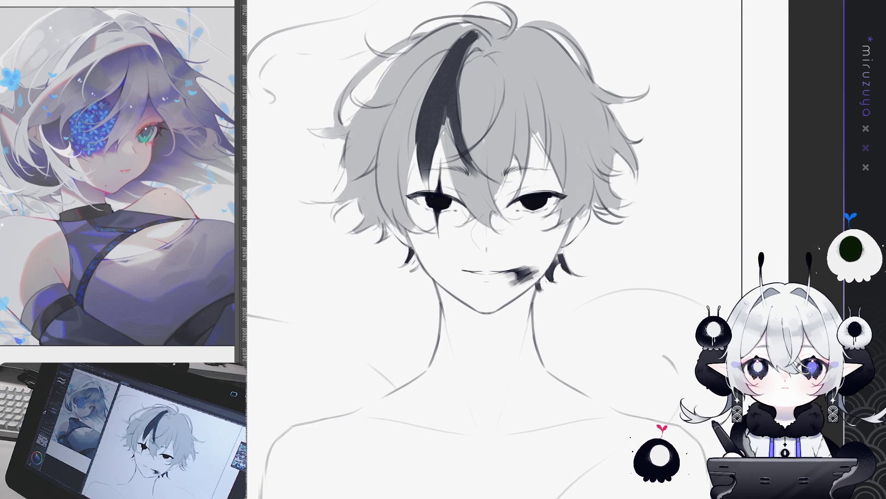